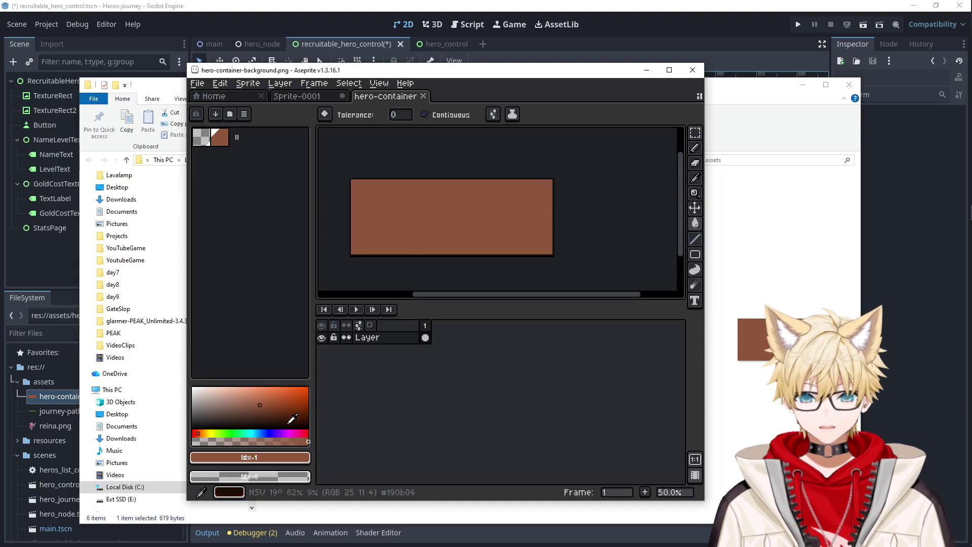
Lower the foreground colour's RGB values to a darker brown and bucket-fill the rectangle.
click(293, 457)
click(353, 394)
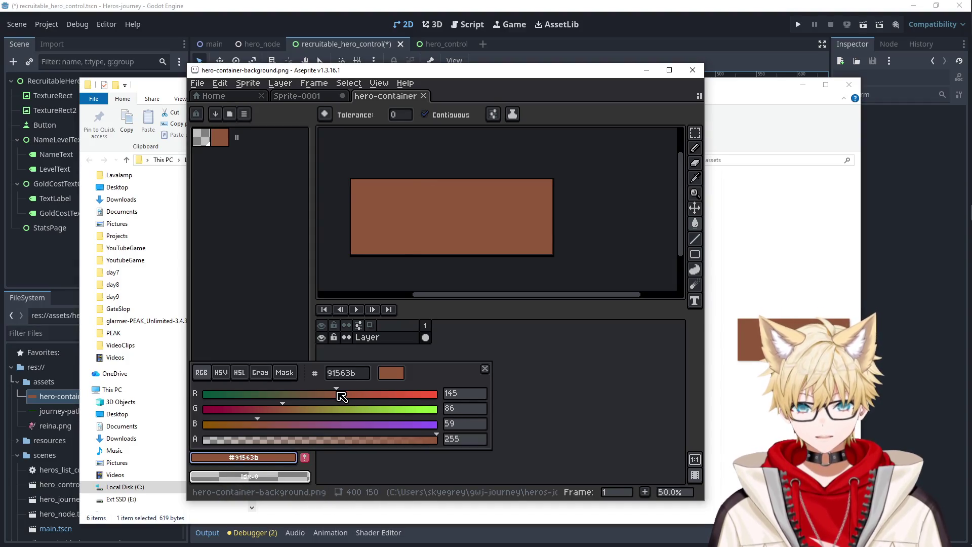
click(296, 408)
mouse_move(260, 429)
mouse_down()
mouse_move(251, 430)
mouse_move(261, 430)
mouse_up()
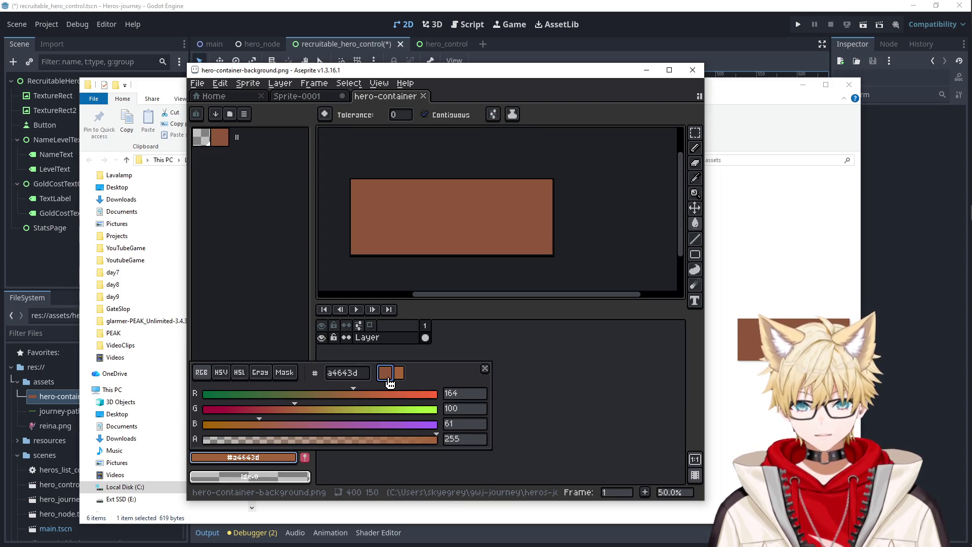
click(385, 373)
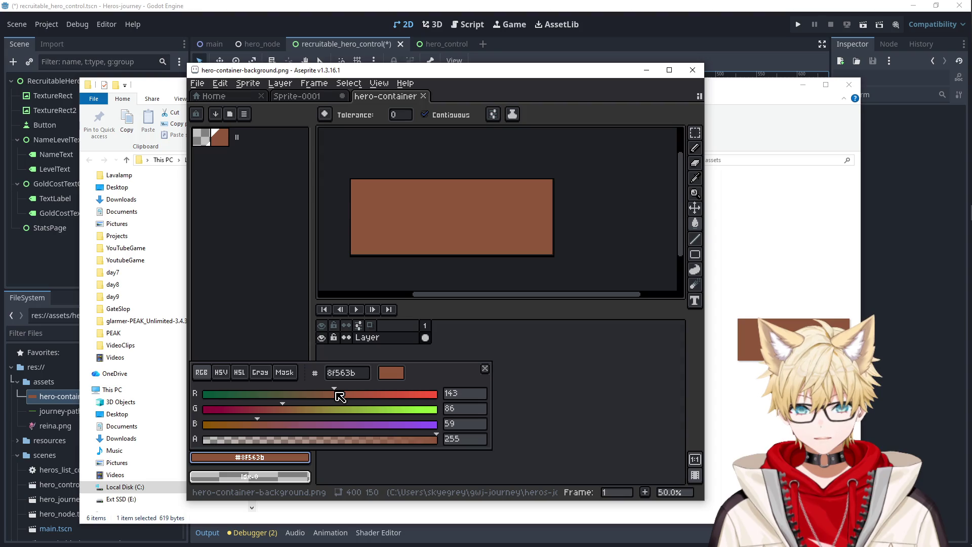
click(270, 409)
click(251, 423)
drag(252, 424, 245, 424)
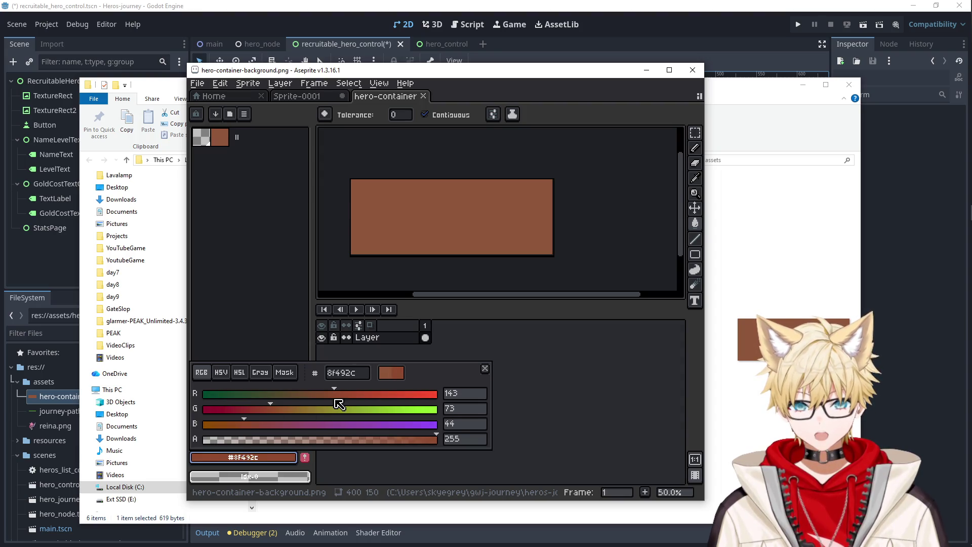
drag(333, 394, 321, 394)
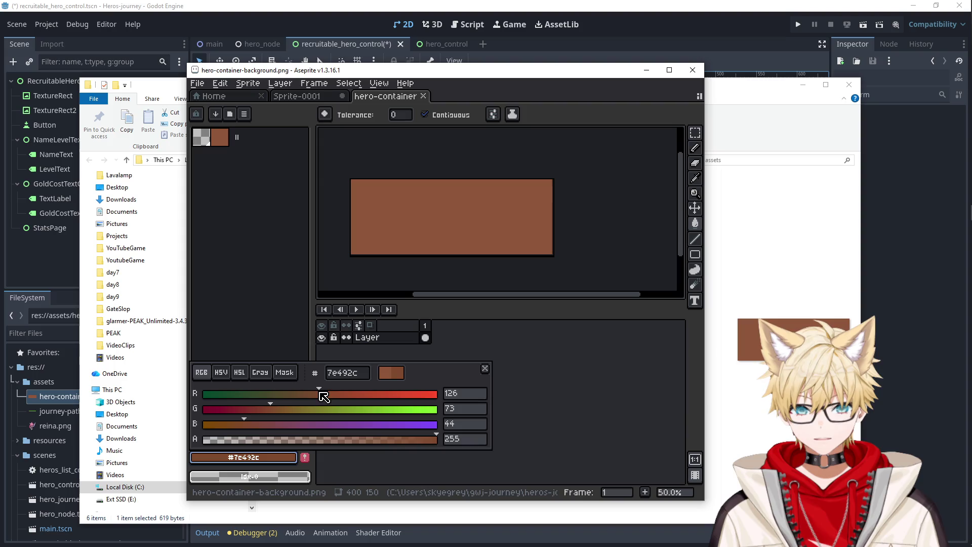
click(442, 280)
click(436, 226)
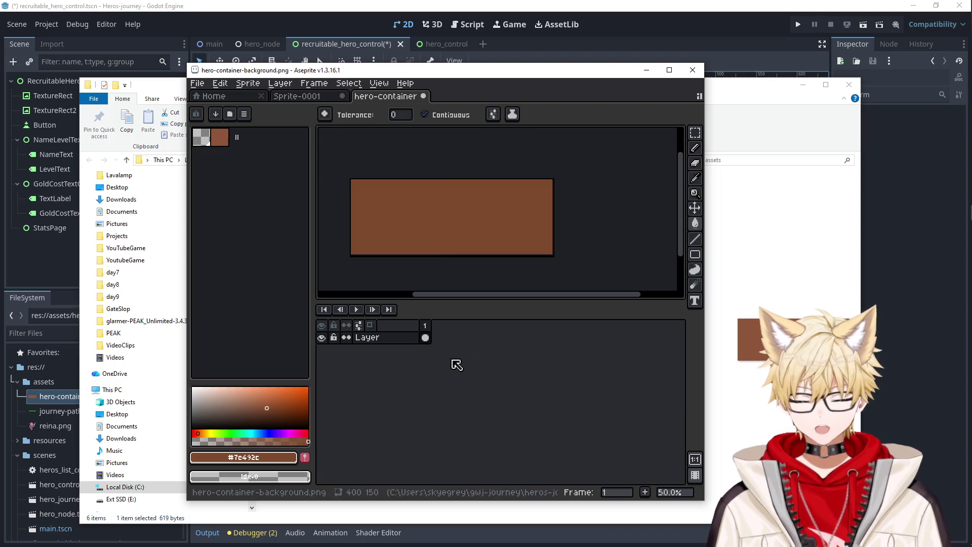
Darken the brown further to #733f1e and refill the hero-container rectangle with it.
click(256, 457)
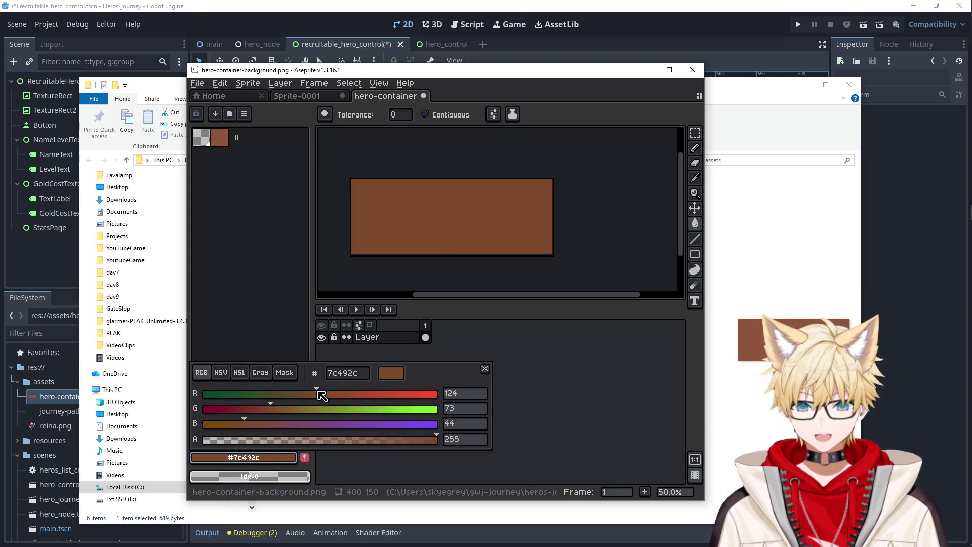
click(308, 395)
drag(275, 409, 232, 425)
click(454, 216)
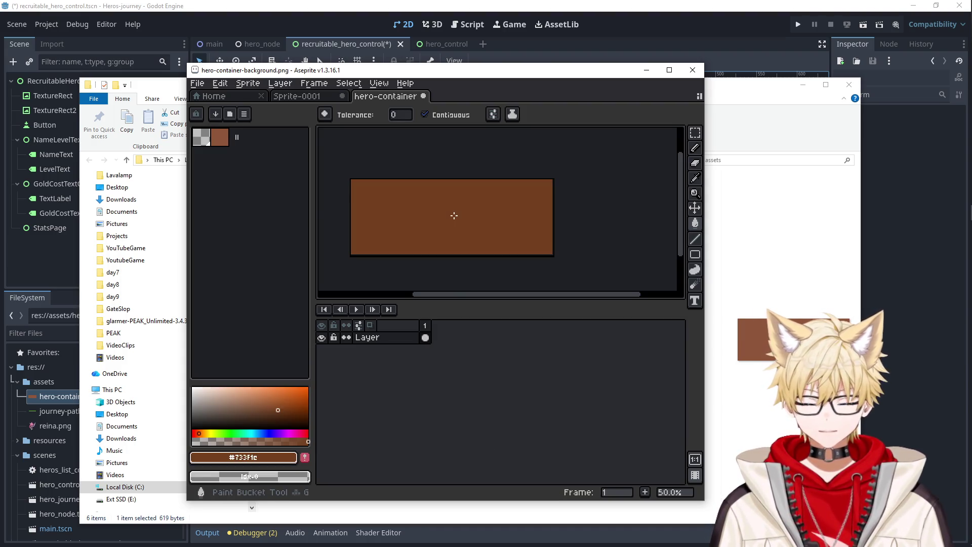
Start an Export As of the image and browse for the output location.
click(197, 83)
mouse_move(233, 187)
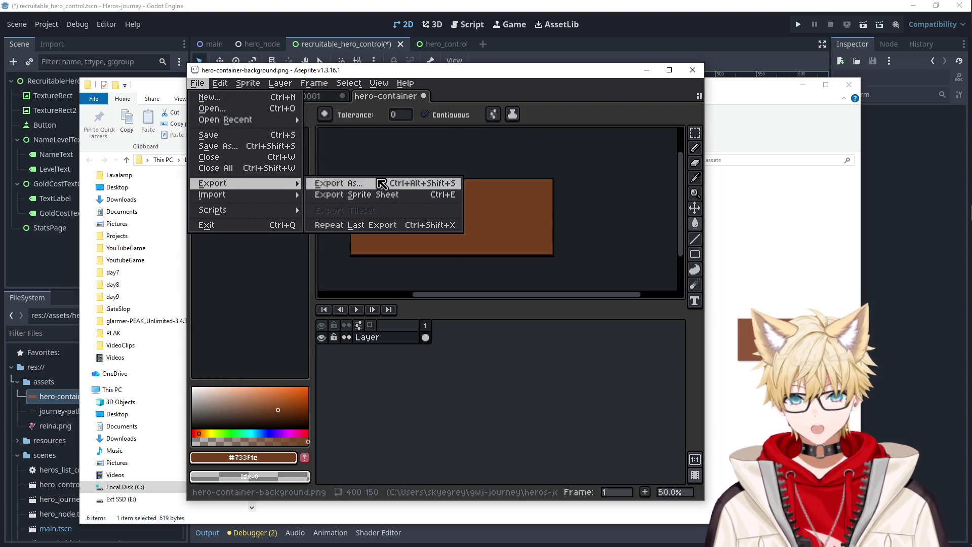
click(380, 184)
click(441, 125)
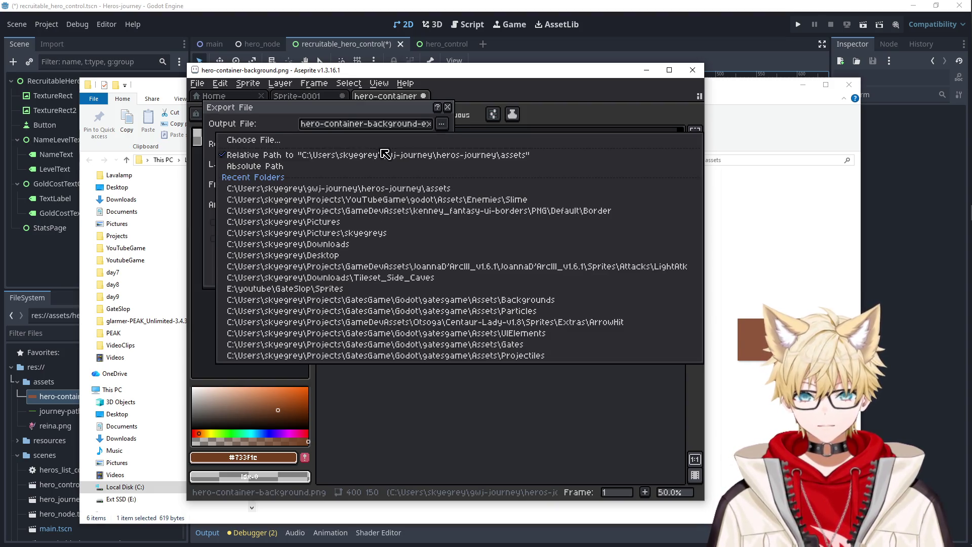
click(328, 141)
Name the file hero-container-background-dark.png in assets and export it.
click(336, 371)
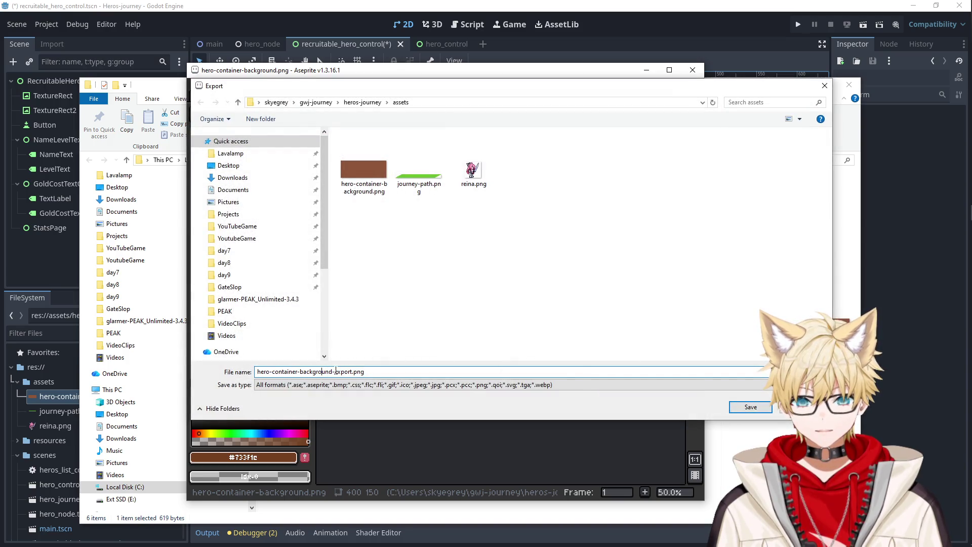
drag(351, 371, 333, 371)
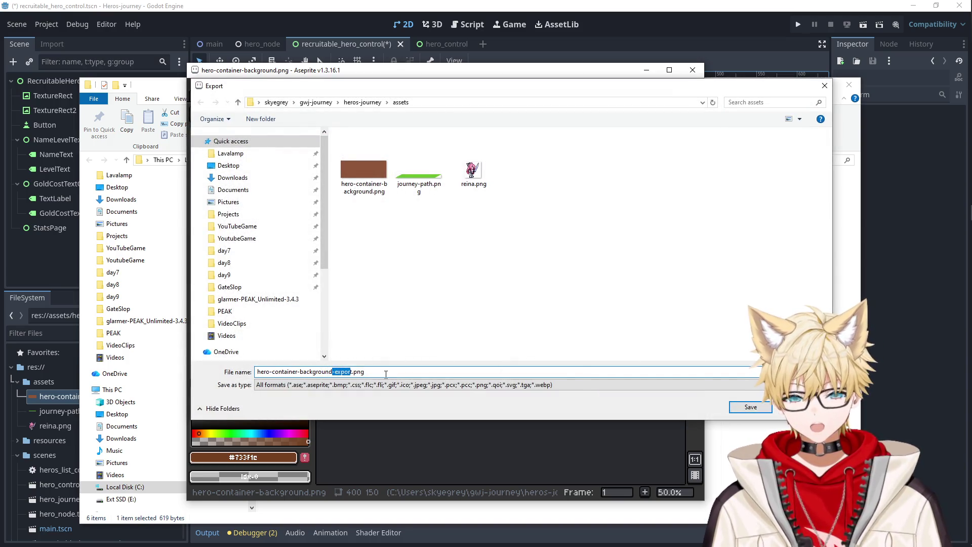
key(BackSpace)
text(-dark)
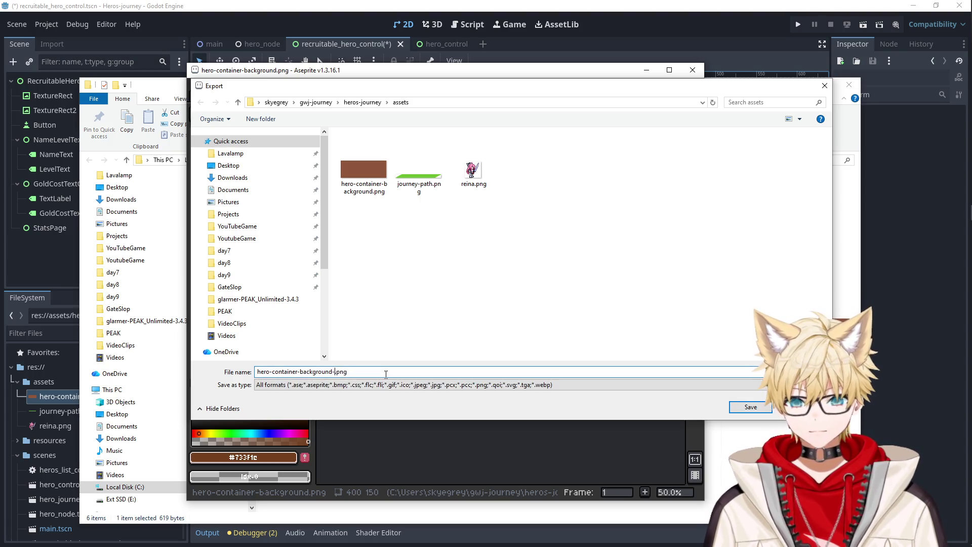
key(Return)
click(353, 256)
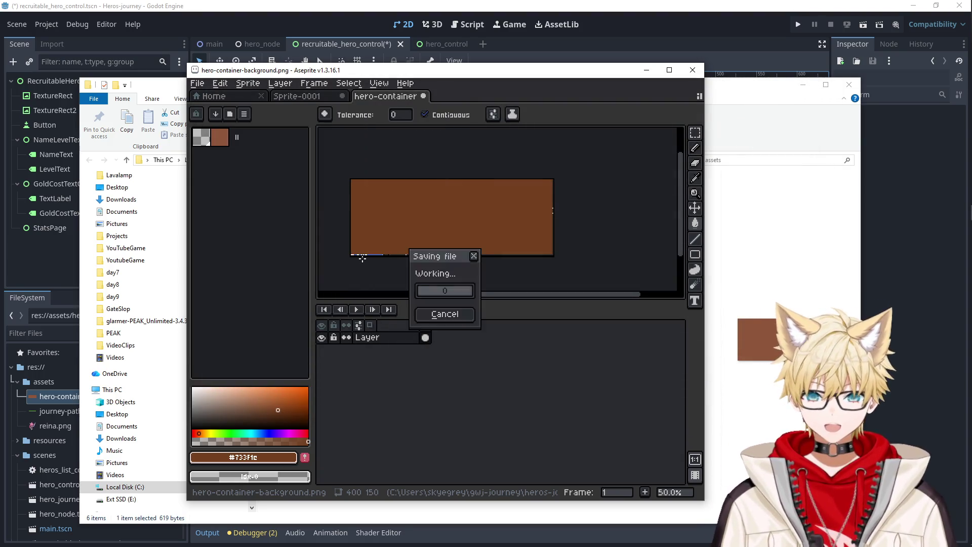
scroll(442, 232, up, 1)
scroll(442, 232, down, 1)
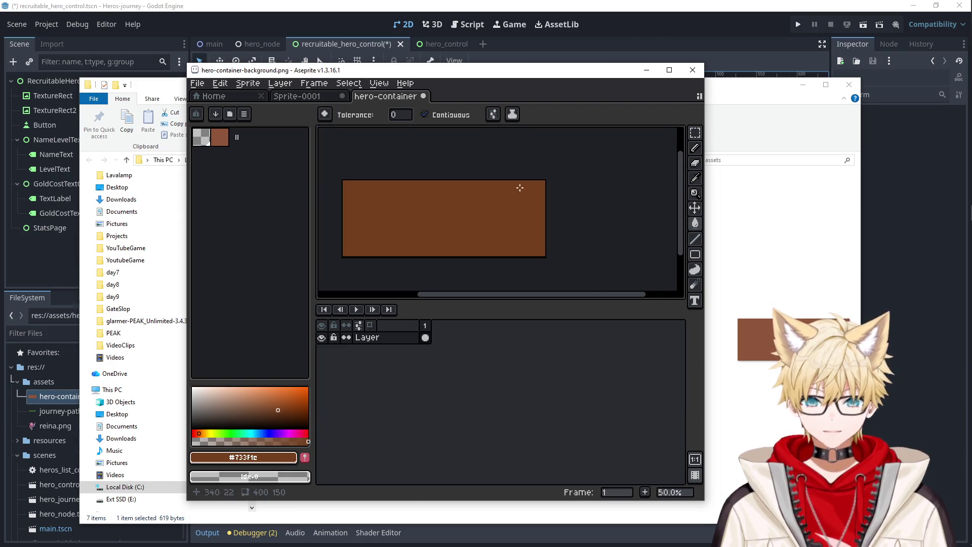
Back in Godot, add a TextureRect child under the StatsPage node.
click(646, 70)
click(803, 84)
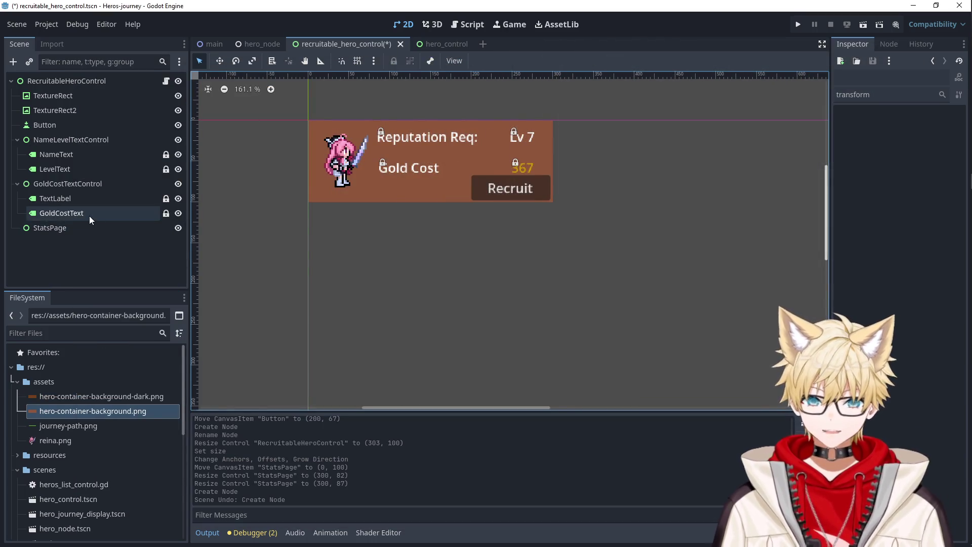
click(81, 227)
right_click(77, 233)
click(125, 212)
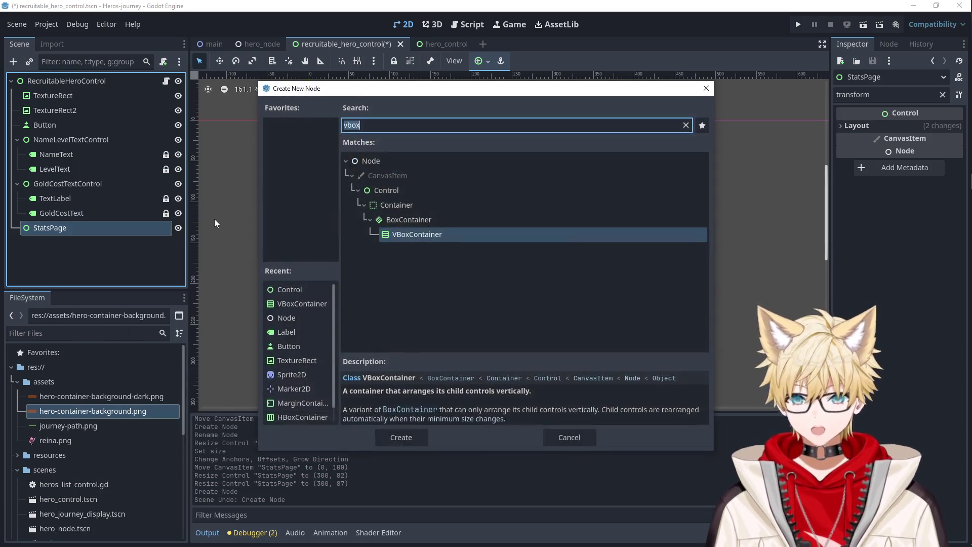
text(text)
key(Down)
key(Down)
key(Down)
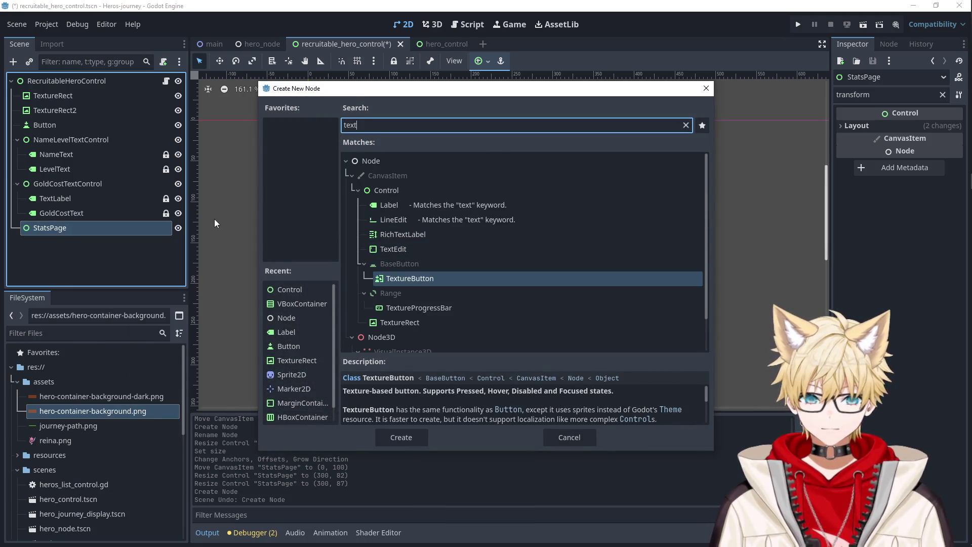
key(Return)
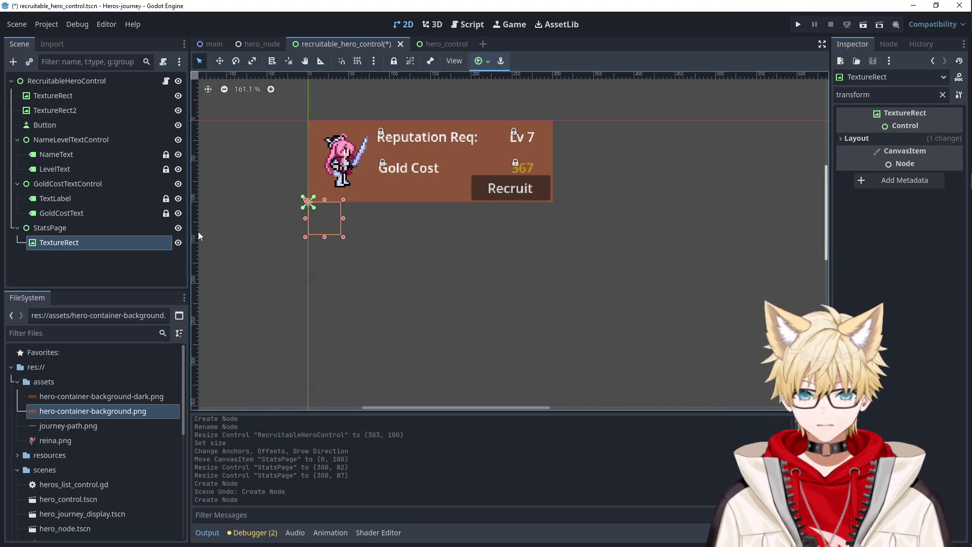
Anchor the TextureRect to Full Rect and assign the dark background PNG as its texture.
click(484, 62)
click(543, 158)
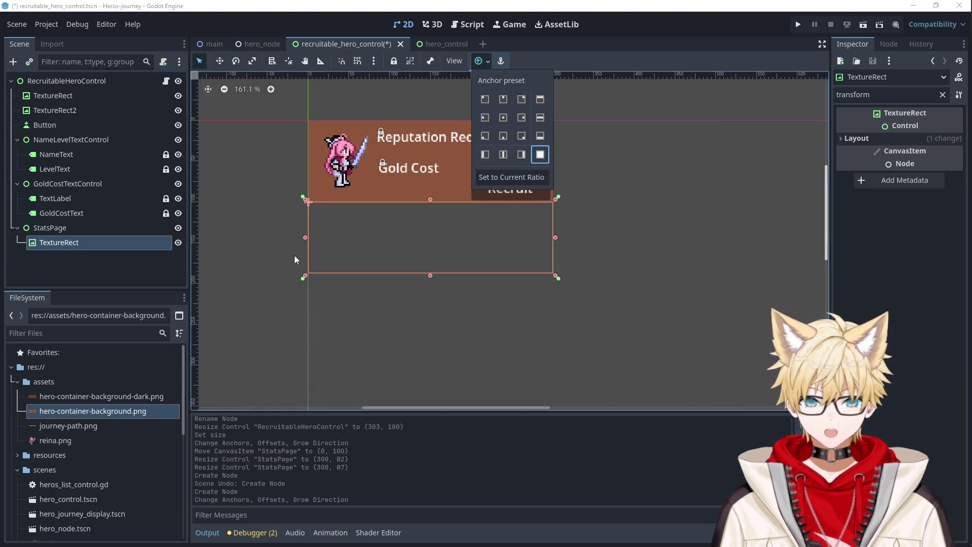
drag(87, 398, 75, 248)
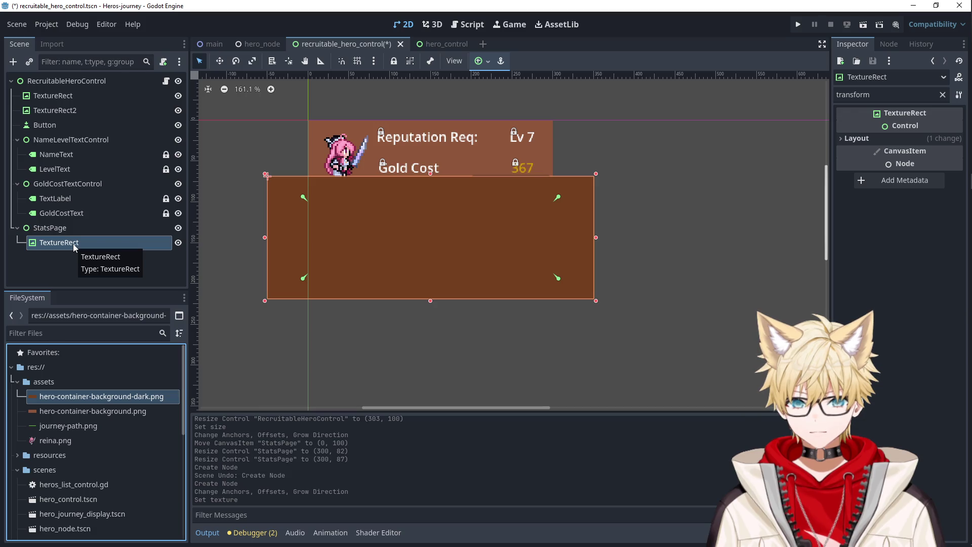
Keep Stretch Mode on Scale and set Expand Mode to Ignore Size.
click(855, 139)
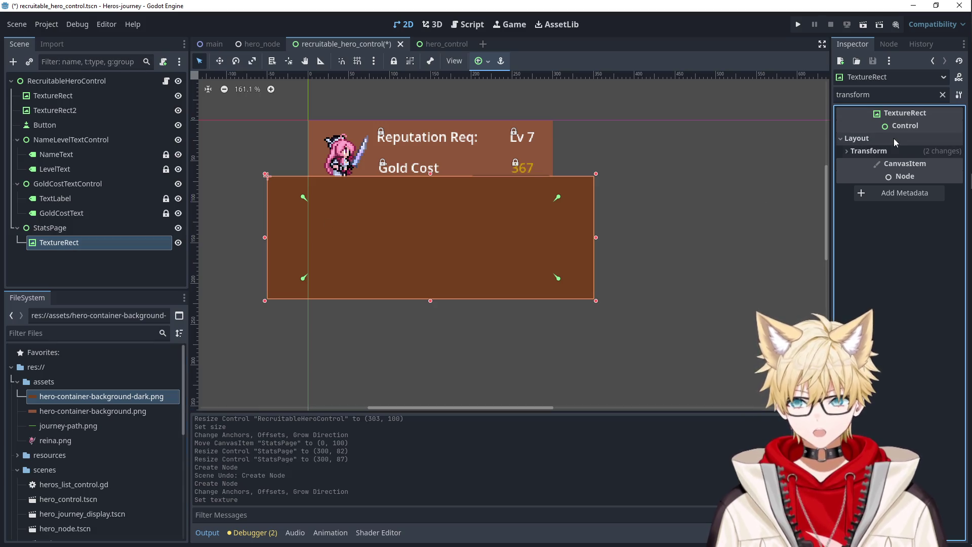
click(942, 95)
click(918, 177)
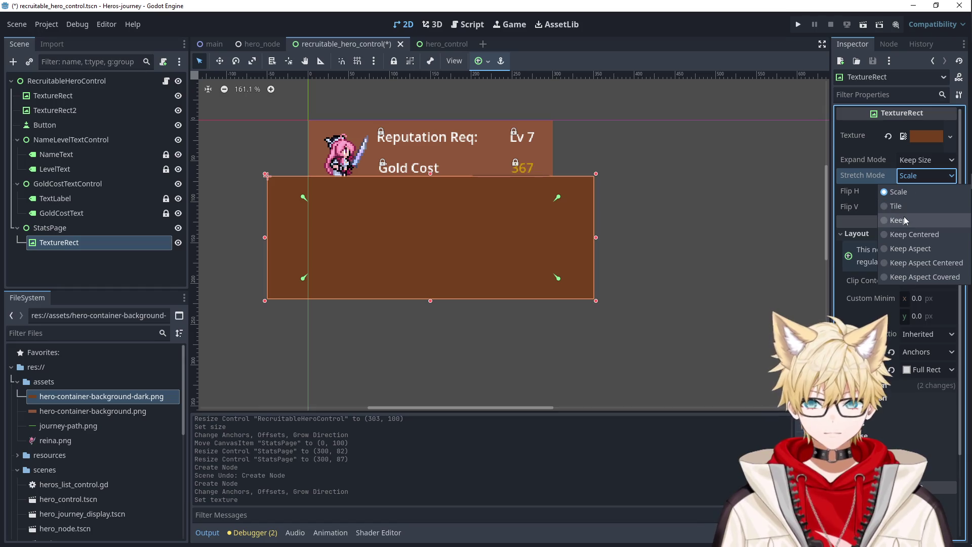
click(909, 191)
click(912, 161)
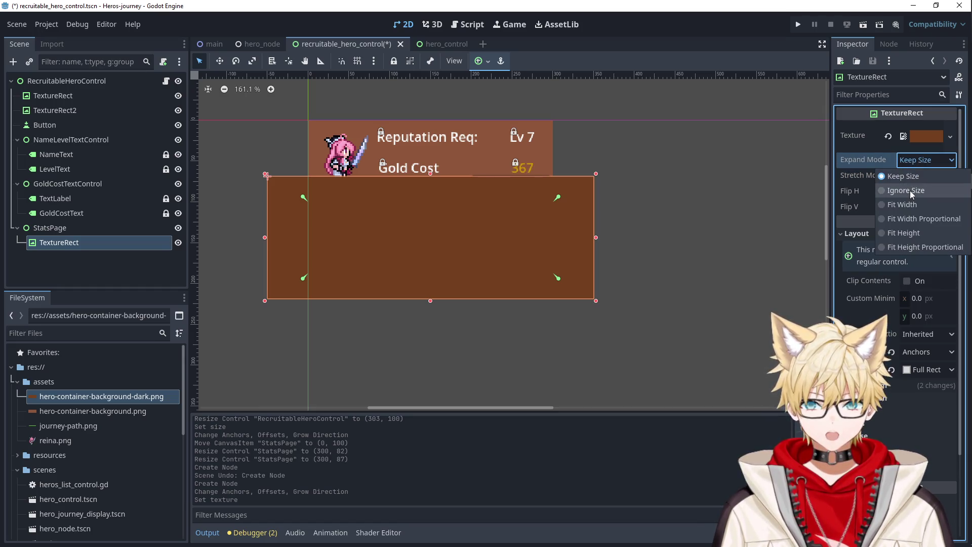
click(910, 190)
Deselect and reselect the TextureRect to check how the dark background fits the card.
click(677, 224)
click(503, 254)
click(663, 242)
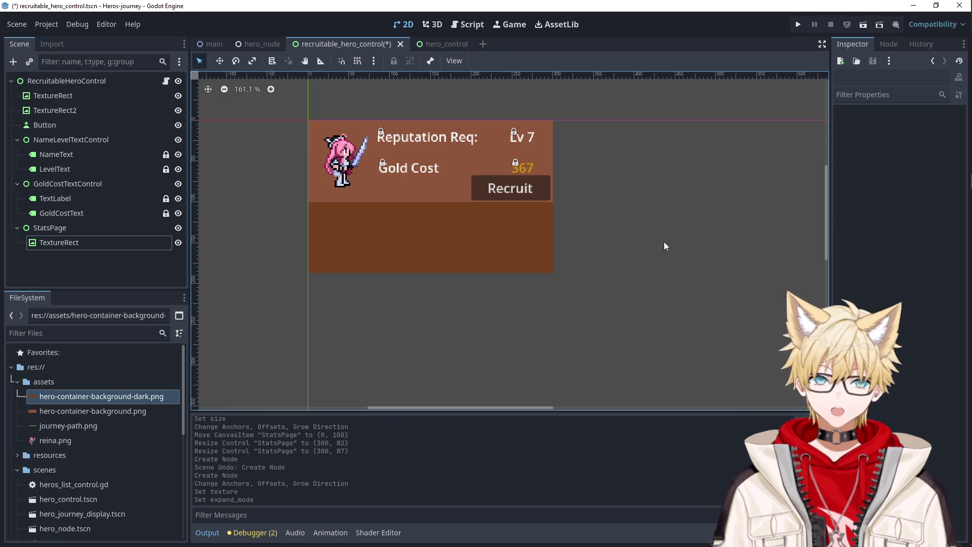
click(497, 222)
click(477, 304)
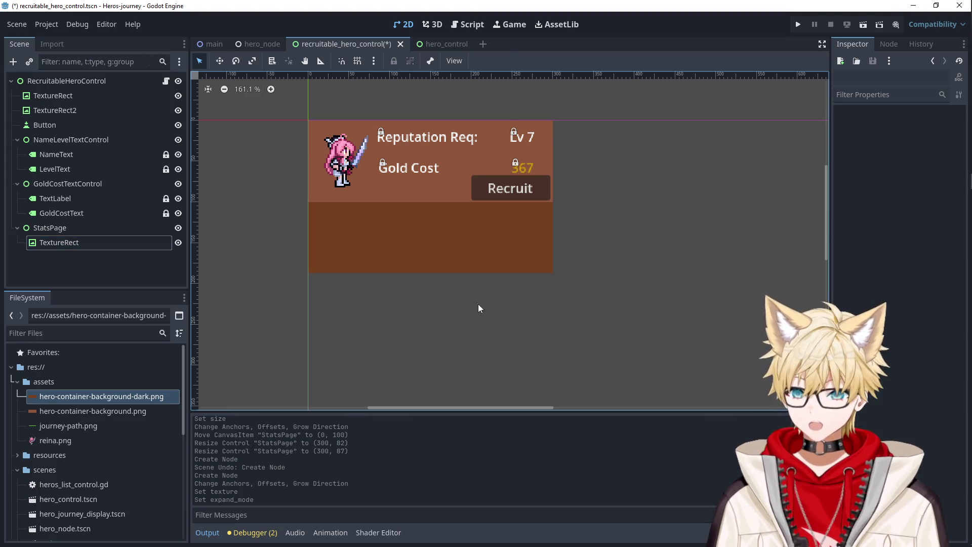
click(462, 268)
Resize StatsPage to 300 × 88 so the dark background fills the card's lower section.
click(49, 227)
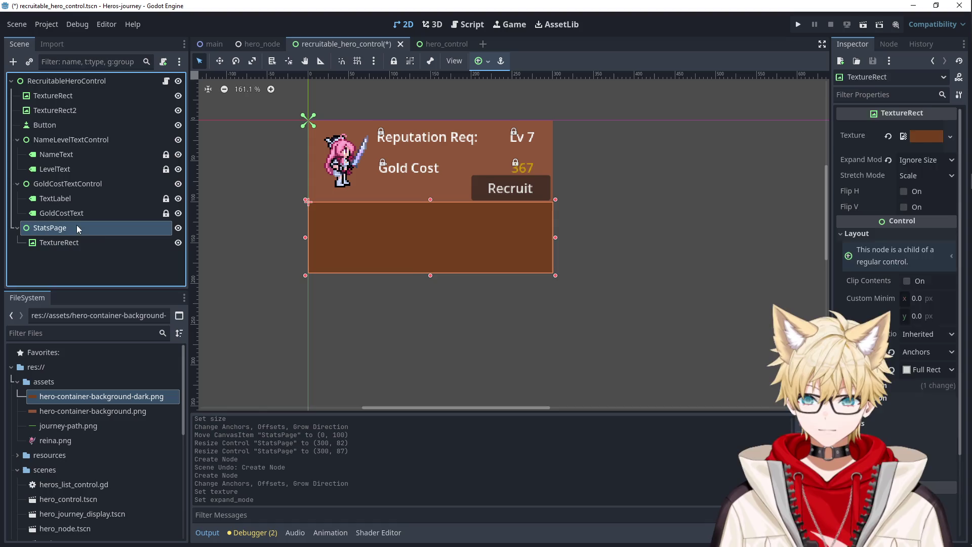
mouse_move(430, 273)
mouse_down()
mouse_move(429, 253)
mouse_move(428, 272)
mouse_up()
click(424, 308)
click(369, 245)
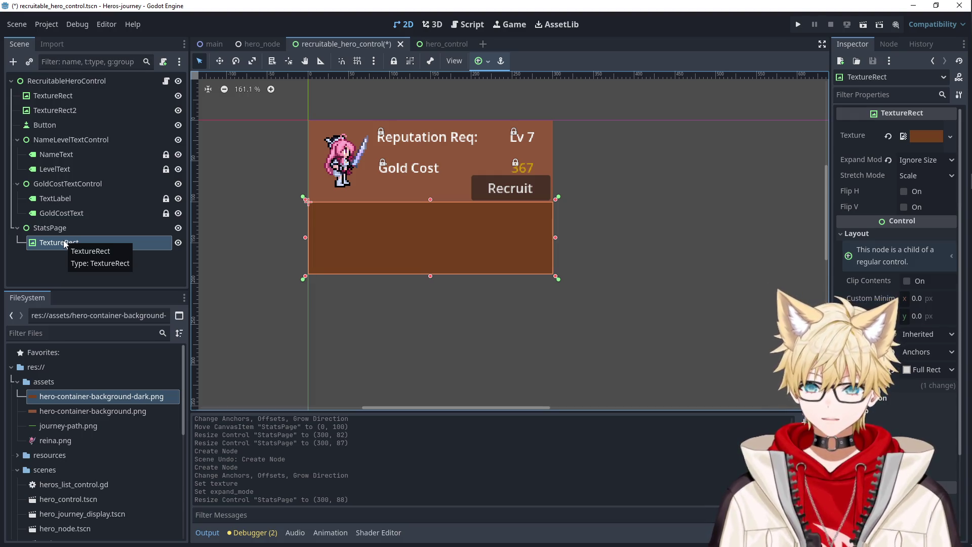
click(316, 177)
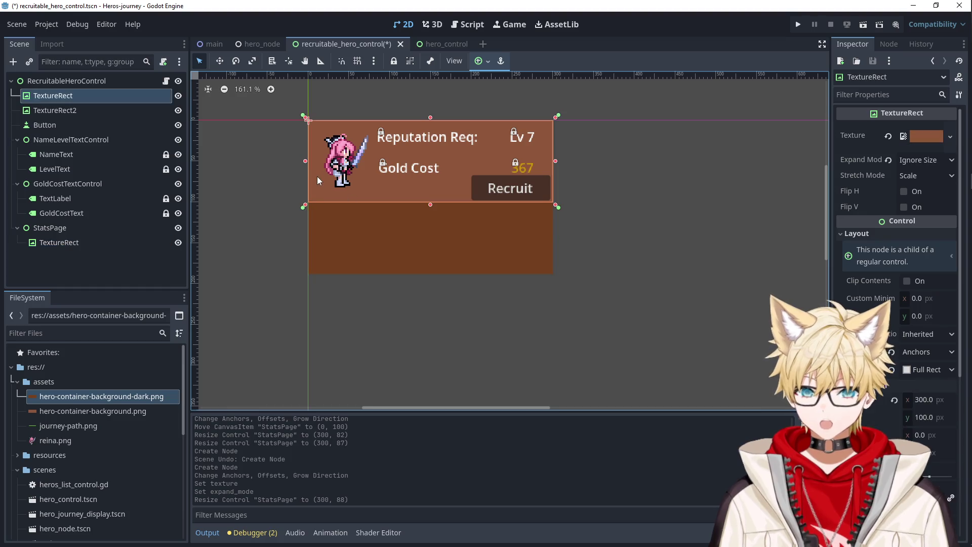
click(381, 257)
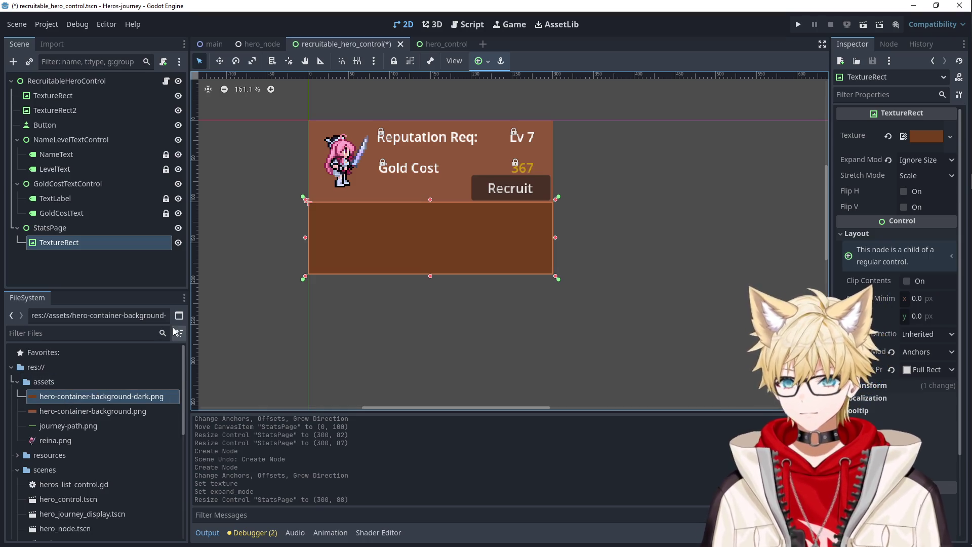
click(238, 311)
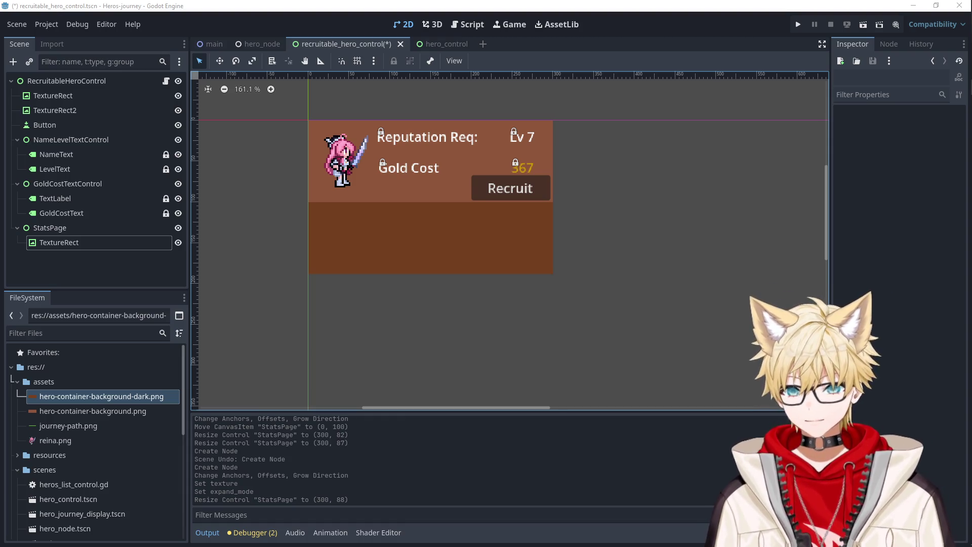
click(462, 233)
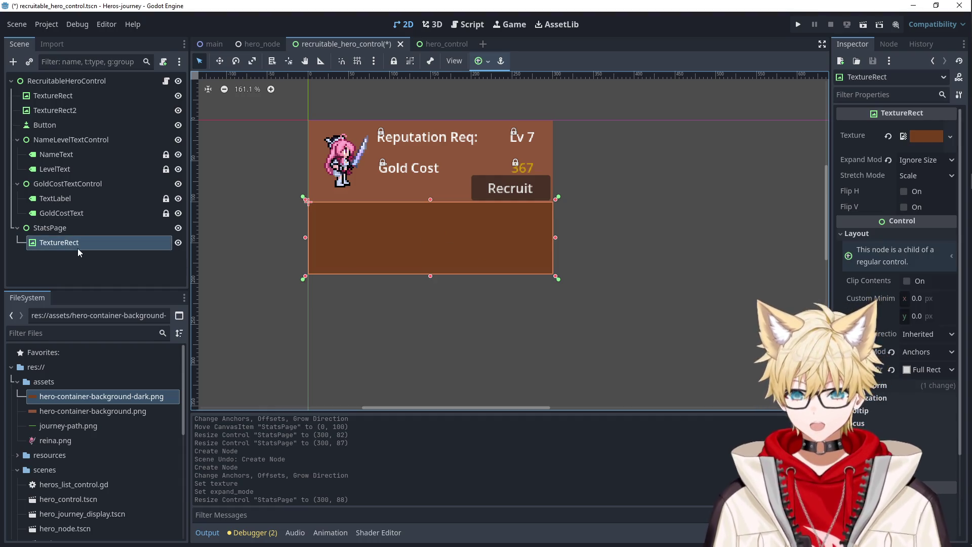
Add a plain Control node as a child of StatsPage.
right_click(70, 236)
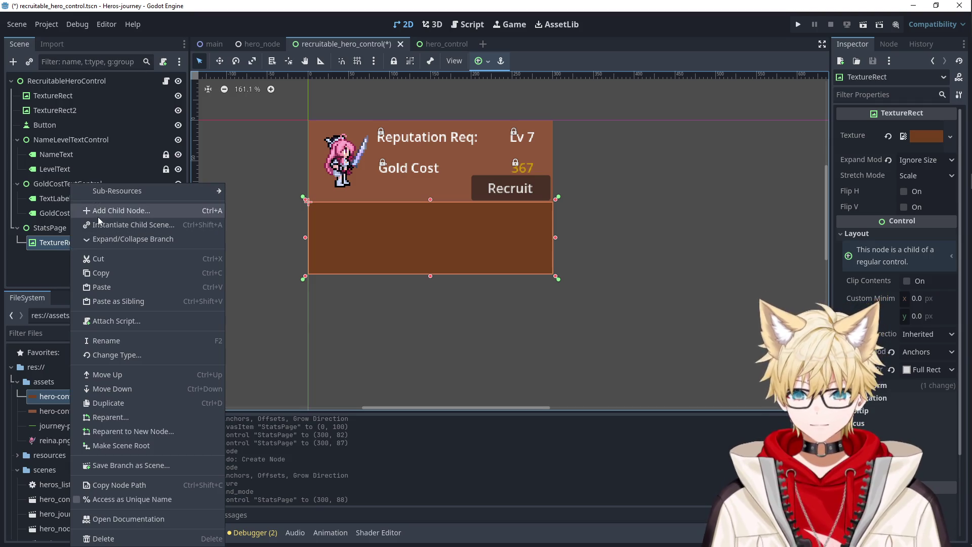
click(56, 246)
right_click(55, 225)
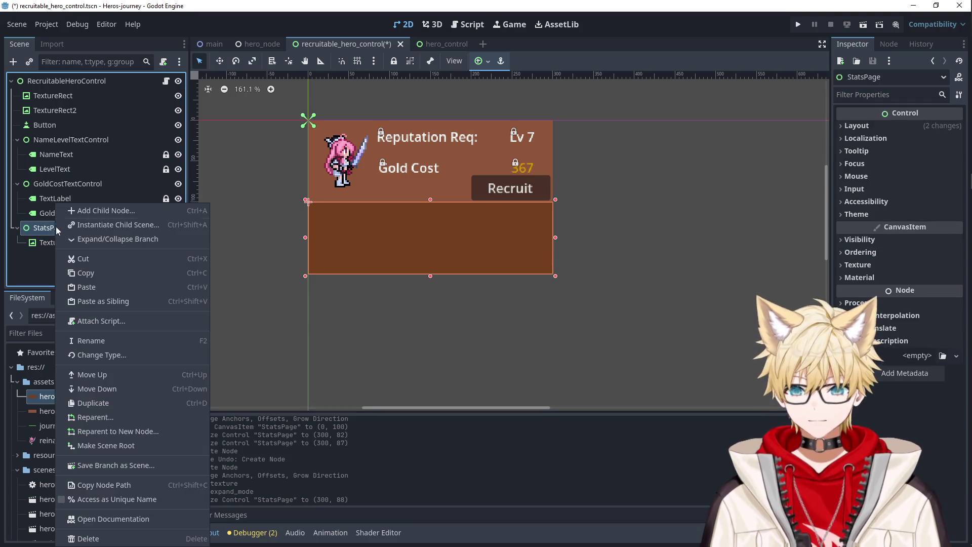
click(54, 266)
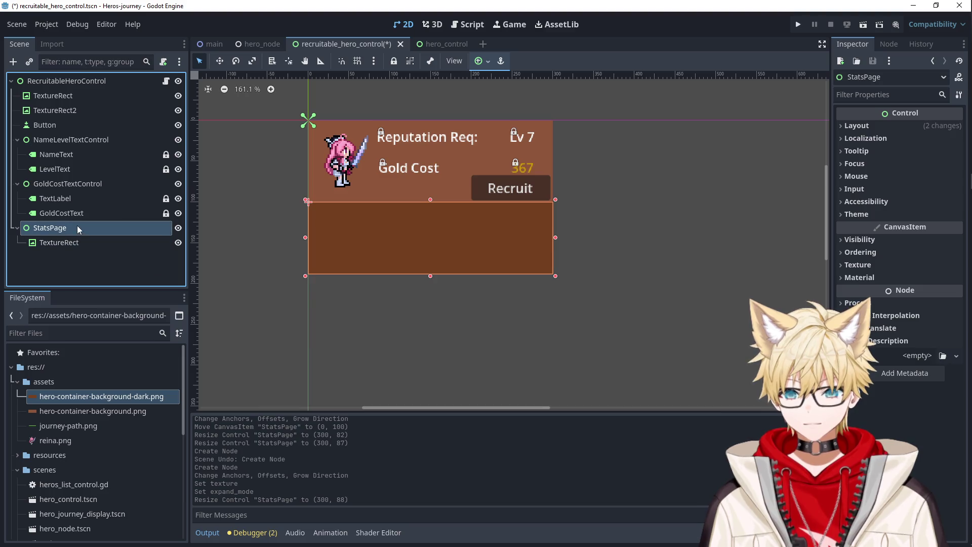
right_click(77, 226)
click(117, 211)
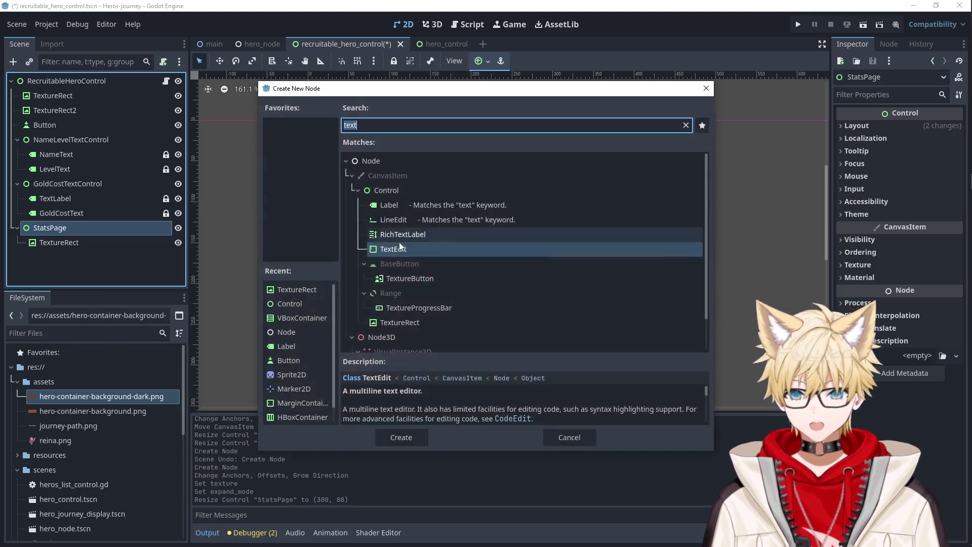
click(375, 192)
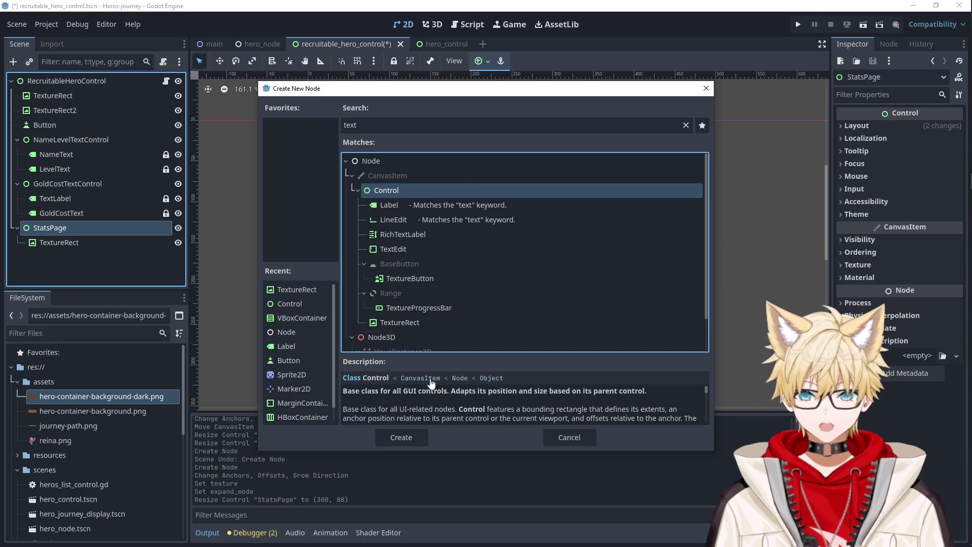
click(411, 435)
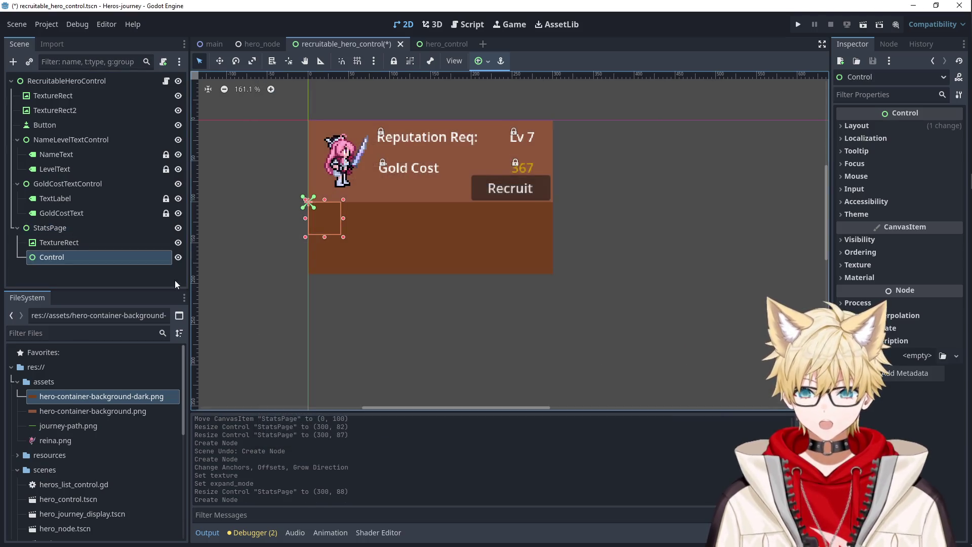
click(99, 260)
key(Return)
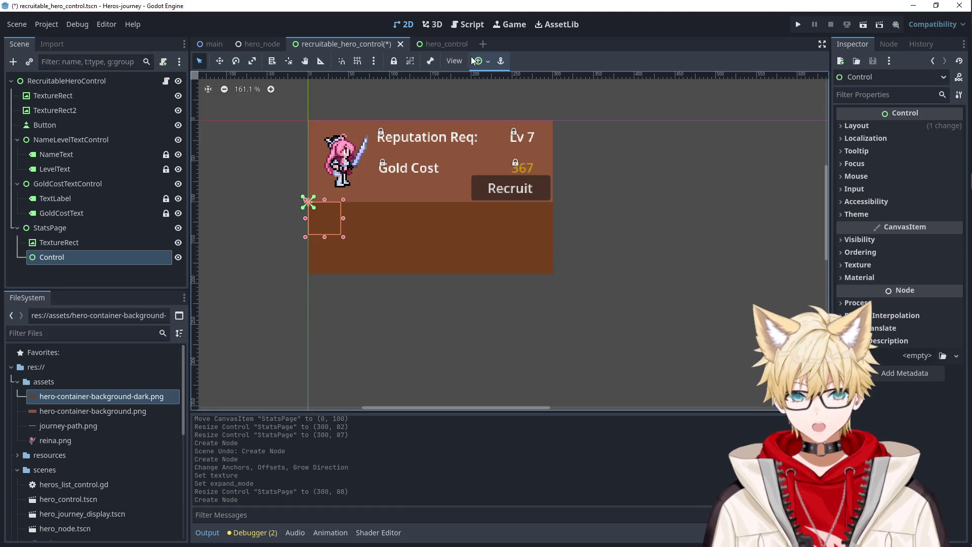
Give the Control Full Rect anchors and rename it StatLabelContainer.
click(481, 61)
click(540, 155)
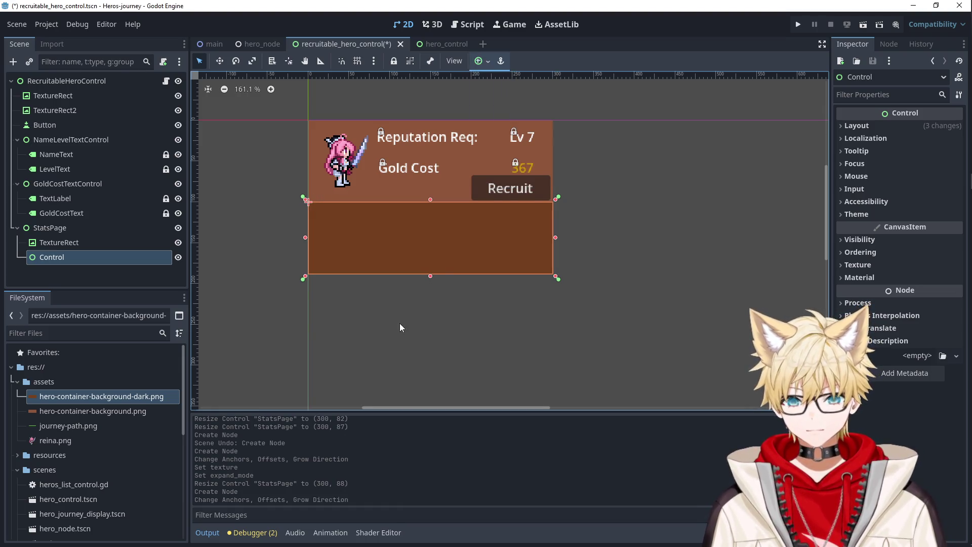
click(76, 257)
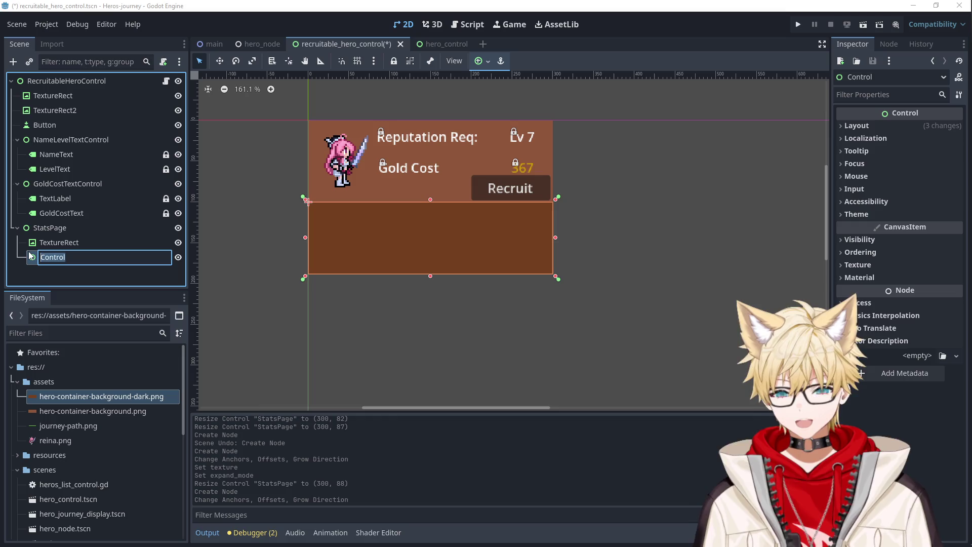
text(StatLabelContainer)
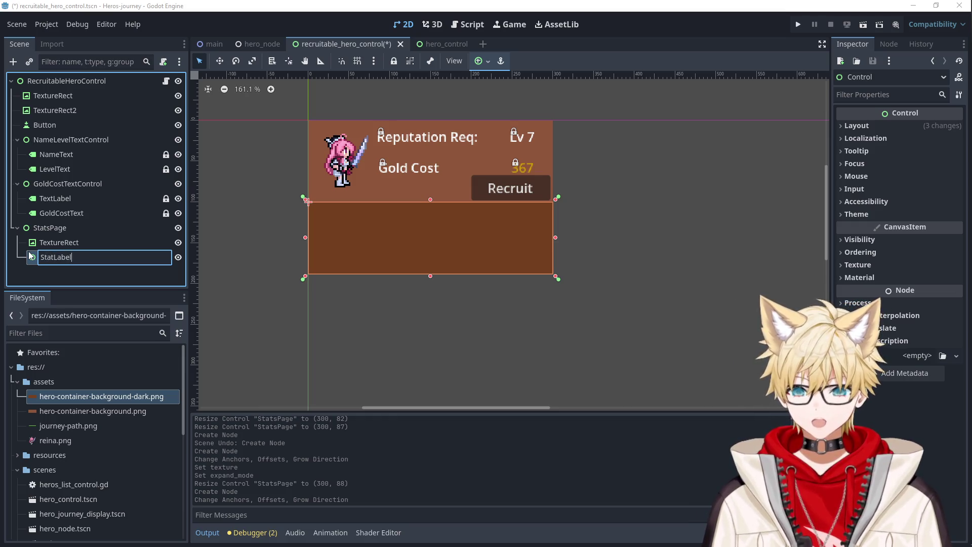
key(Return)
Add a Label under StatLabelContainer, sized 86 × 23 at position 26, 17.
right_click(43, 259)
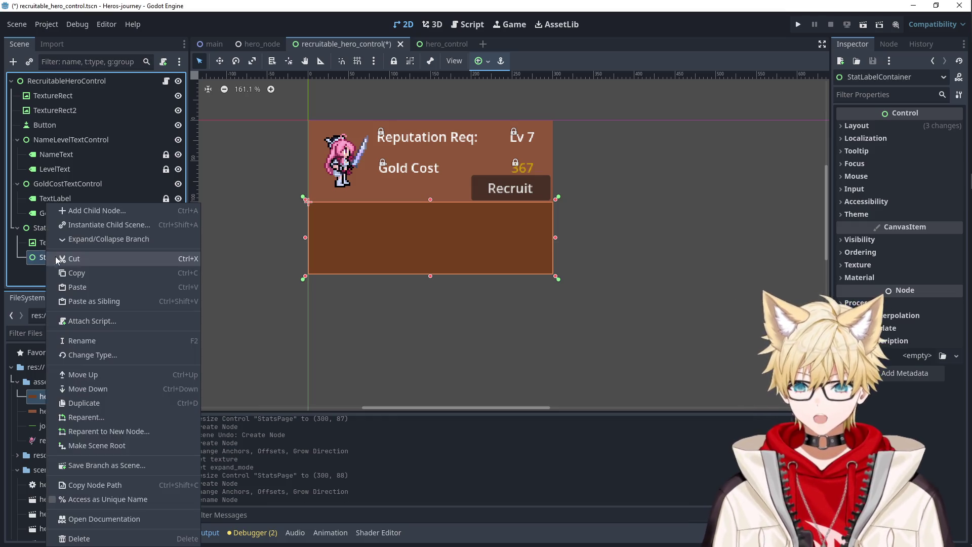
click(100, 215)
text(lave)
key(BackSpace)
key(BackSpace)
key(BackSpace)
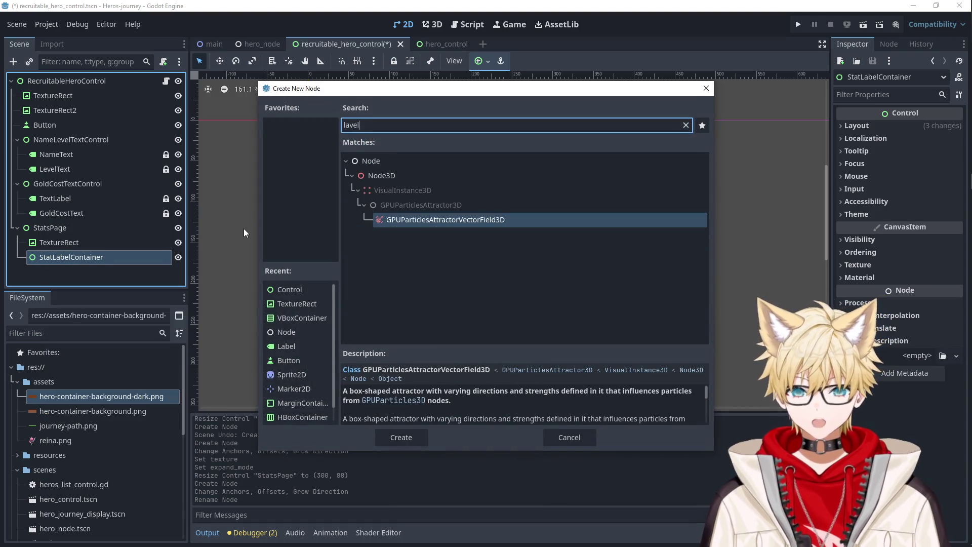
text(label)
key(Return)
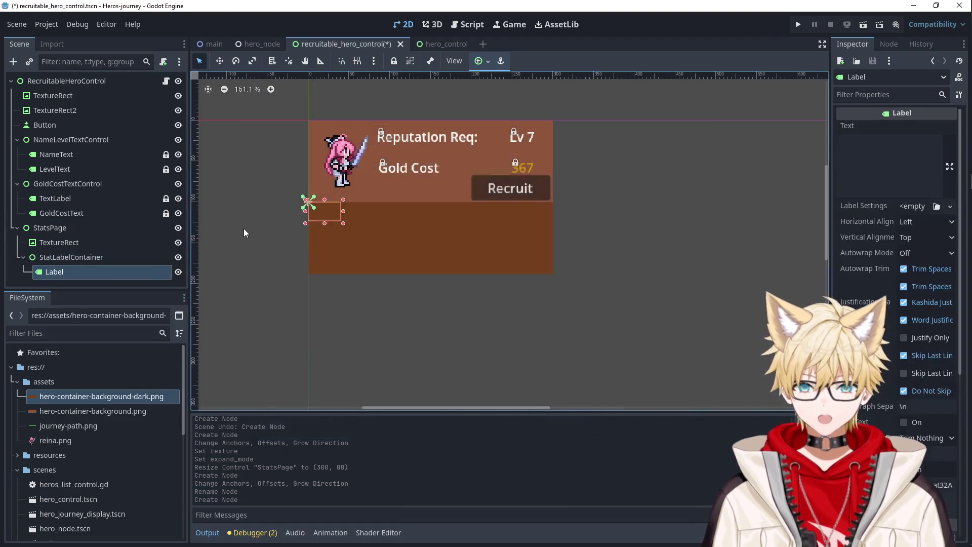
mouse_move(321, 214)
mouse_down()
mouse_move(355, 227)
mouse_move(346, 227)
mouse_move(416, 224)
mouse_move(371, 241)
mouse_move(375, 225)
mouse_move(366, 225)
mouse_up()
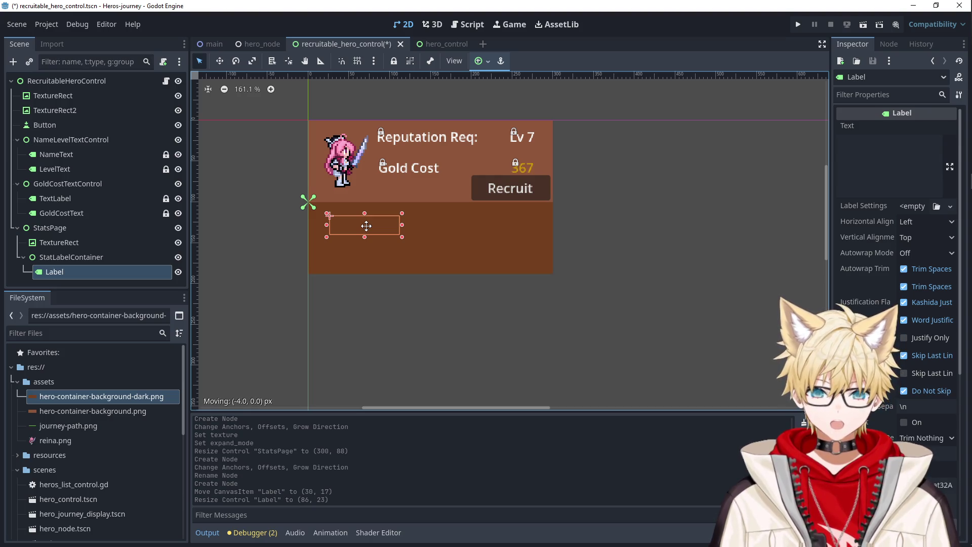
drag(366, 225, 366, 226)
click(90, 230)
right_click(90, 230)
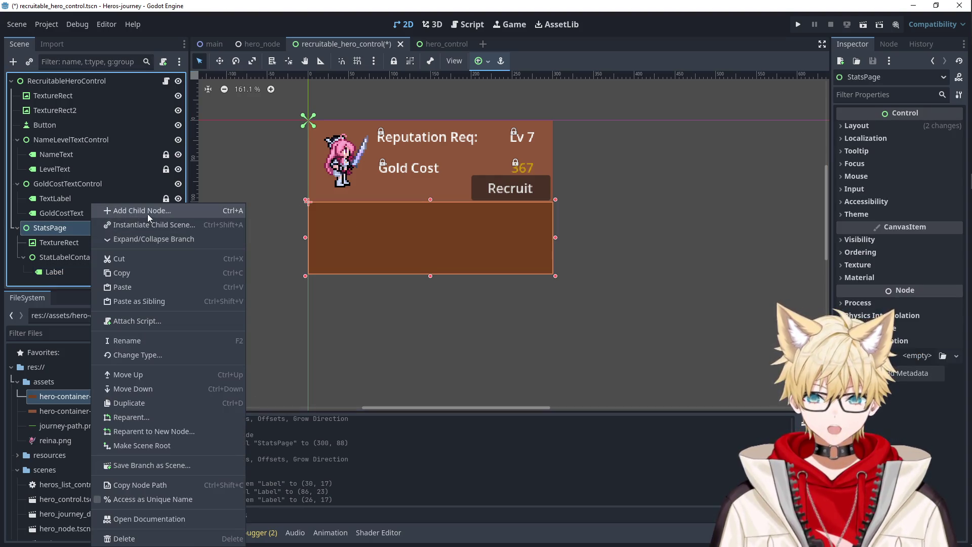
click(148, 214)
text(button)
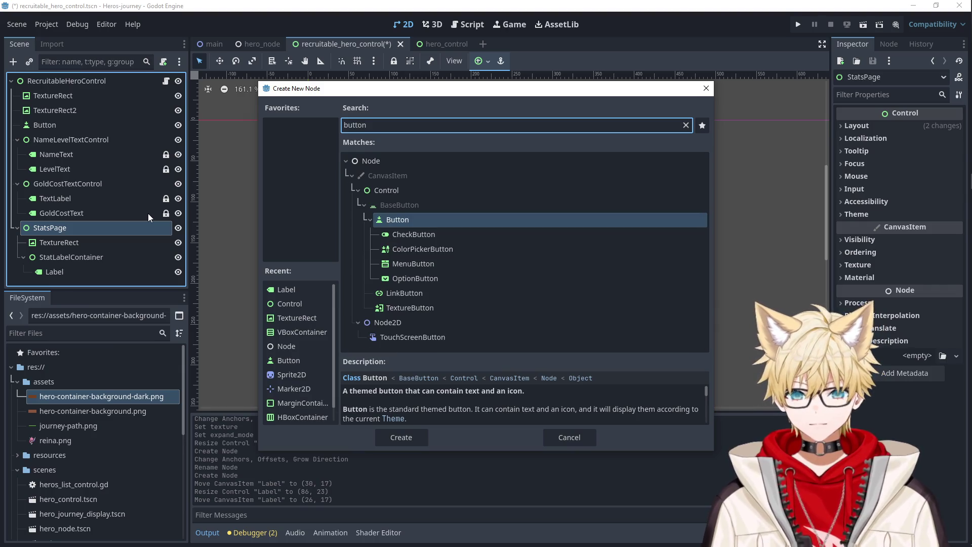
key(Return)
mouse_move(315, 211)
mouse_down()
mouse_move(389, 229)
mouse_move(416, 188)
mouse_move(468, 172)
mouse_move(439, 188)
mouse_up()
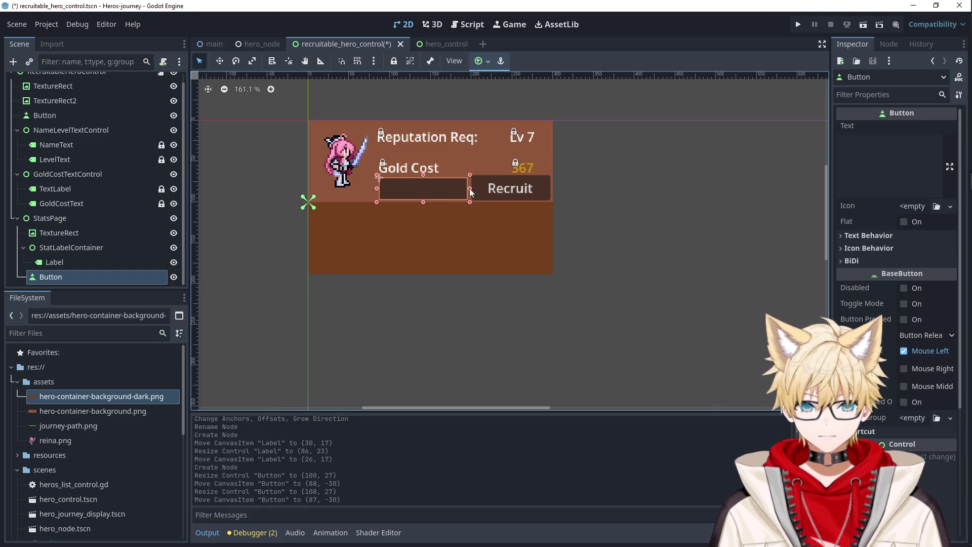
click(858, 168)
text(Stats)
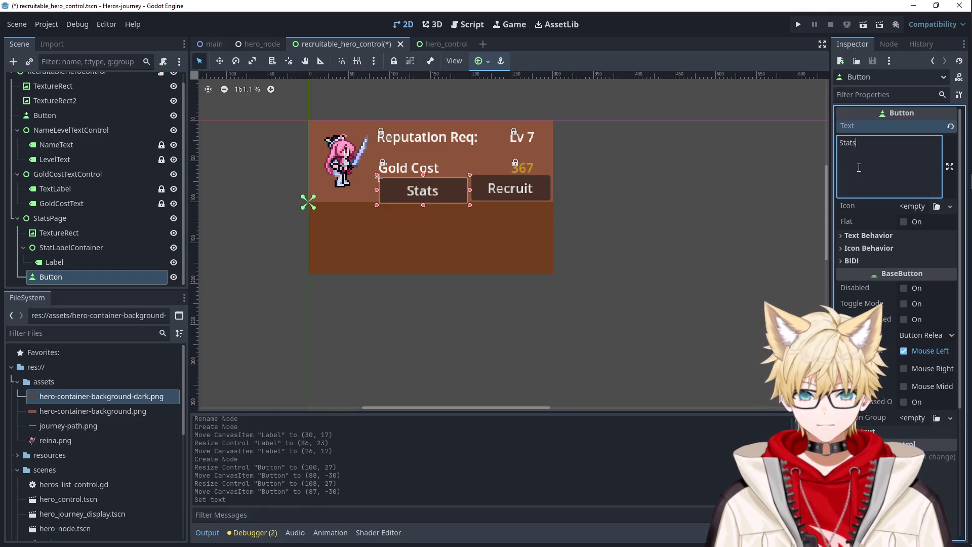
drag(442, 195, 445, 188)
drag(444, 192, 441, 192)
click(682, 185)
click(430, 189)
key(ctrl+z)
key(ctrl+z)
key(ctrl+z)
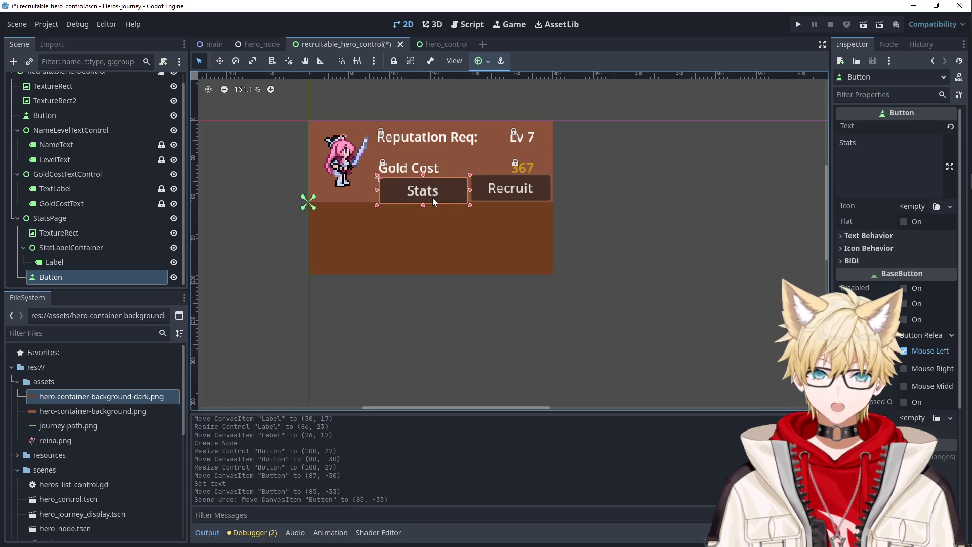
key(ctrl+z)
key(ctrl+z)
key(ctrl+z)
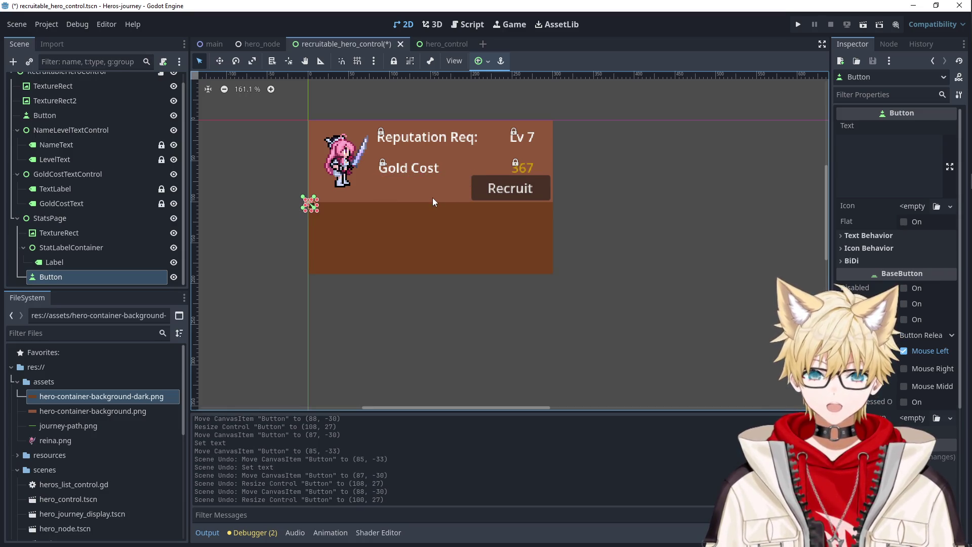
key(ctrl+z)
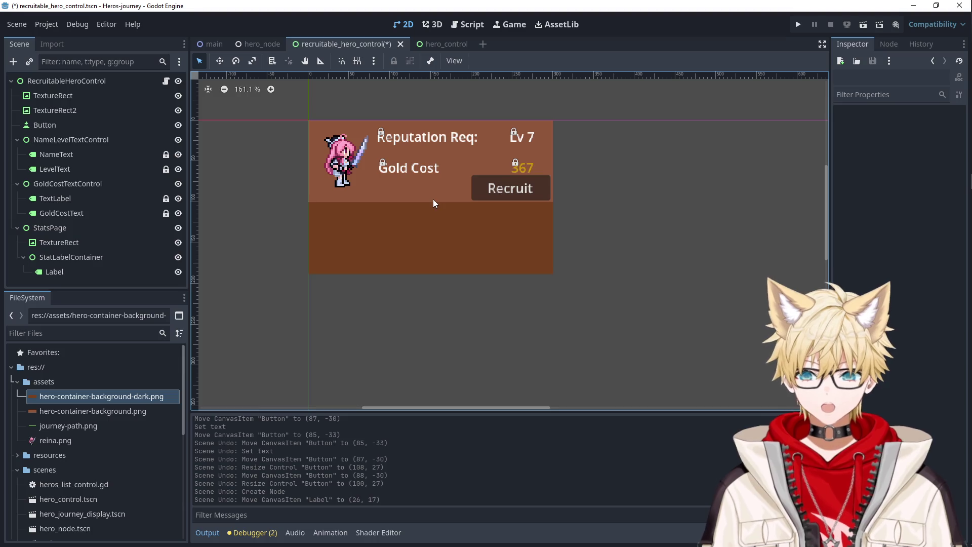
Cut StatsPage, save the scene and close the recruitable_hero_control tab.
click(60, 234)
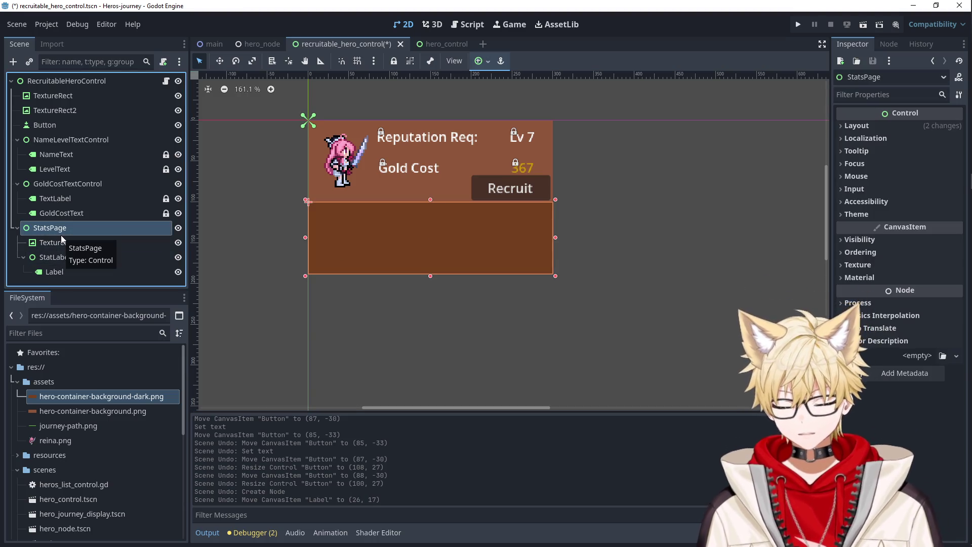
key(ctrl+x)
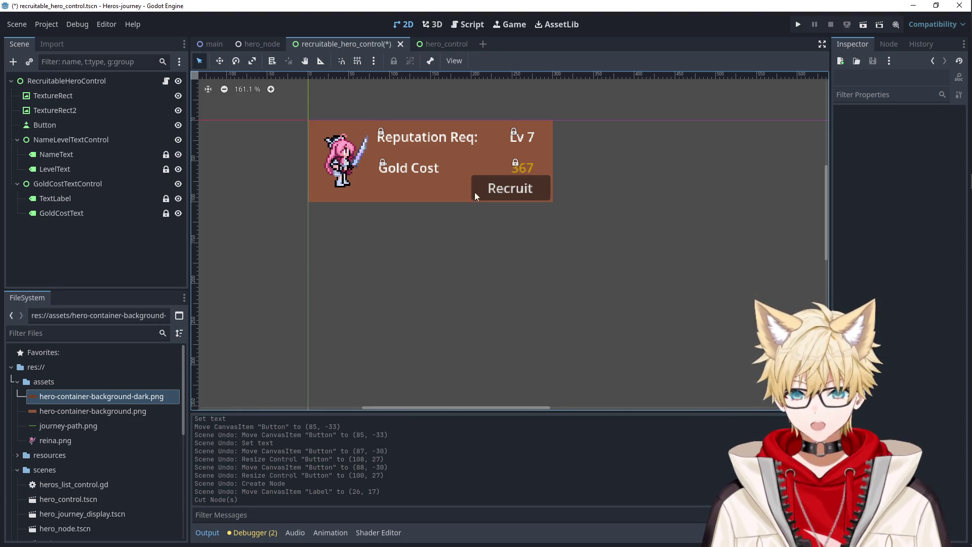
key(ctrl+s)
middle_click(354, 44)
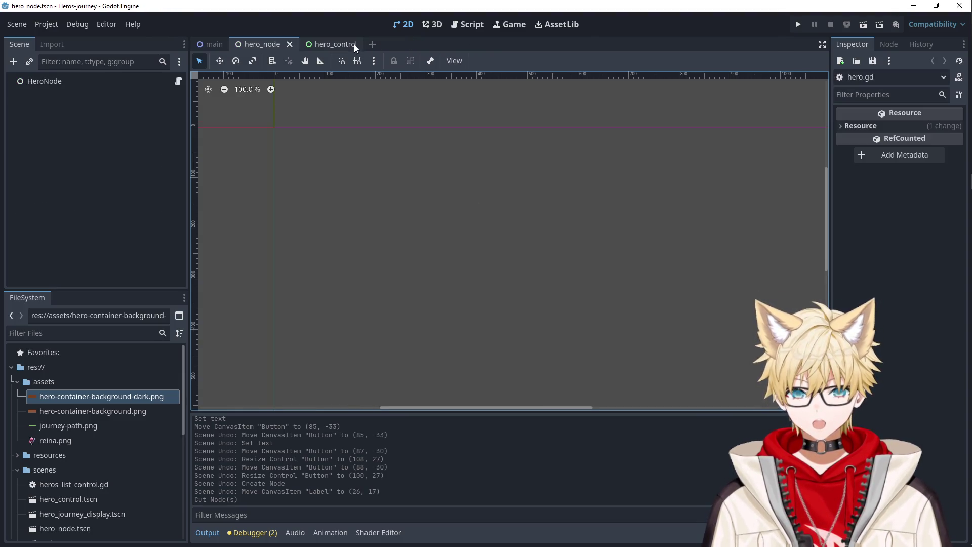
Paste StatsPage under HeroControl in the hero_control scene, undoing an accidental container move.
click(324, 46)
scroll(387, 270, down, 5)
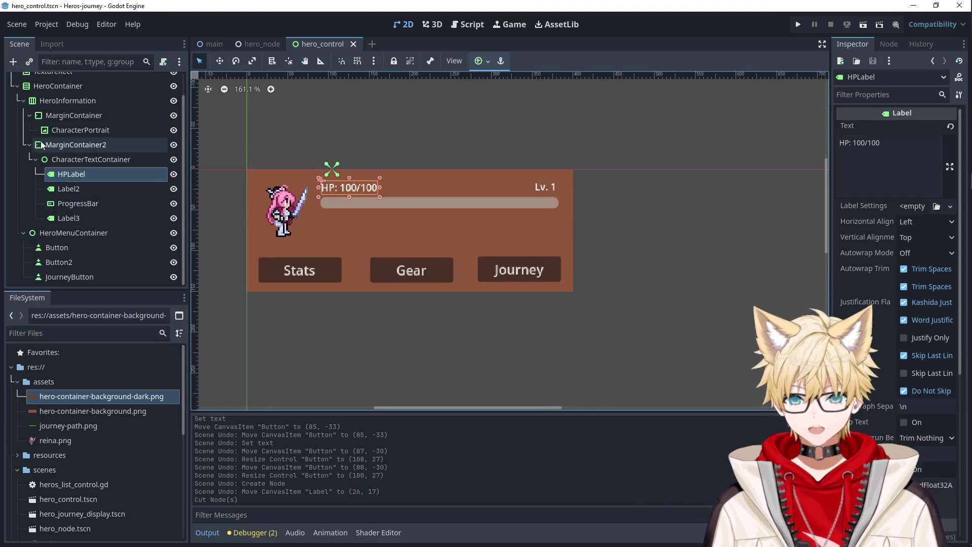
click(17, 86)
click(64, 83)
key(ctrl+v)
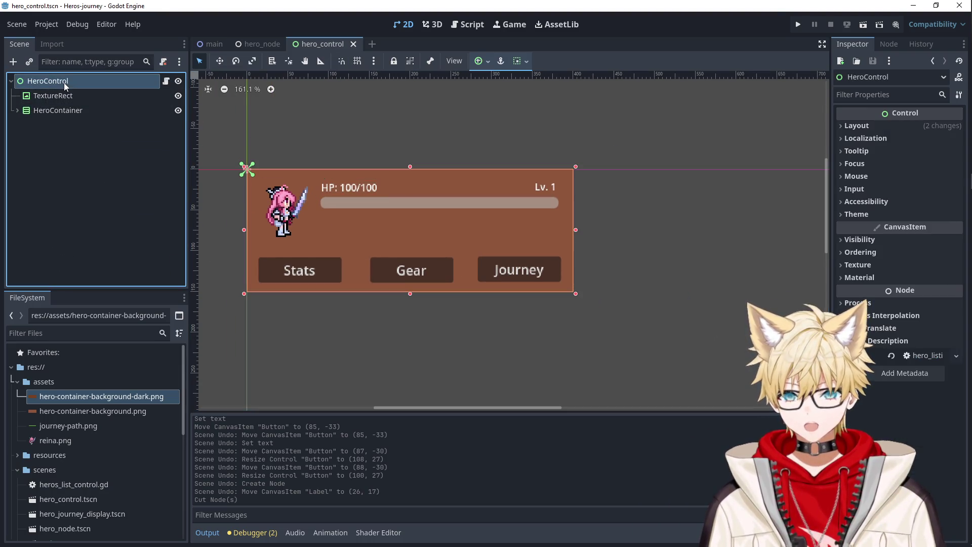
scroll(377, 288, down, 2)
drag(446, 231, 447, 286)
key(ctrl+z)
Lock the background TextureRect and StatLabelContainer so they can't move.
click(73, 139)
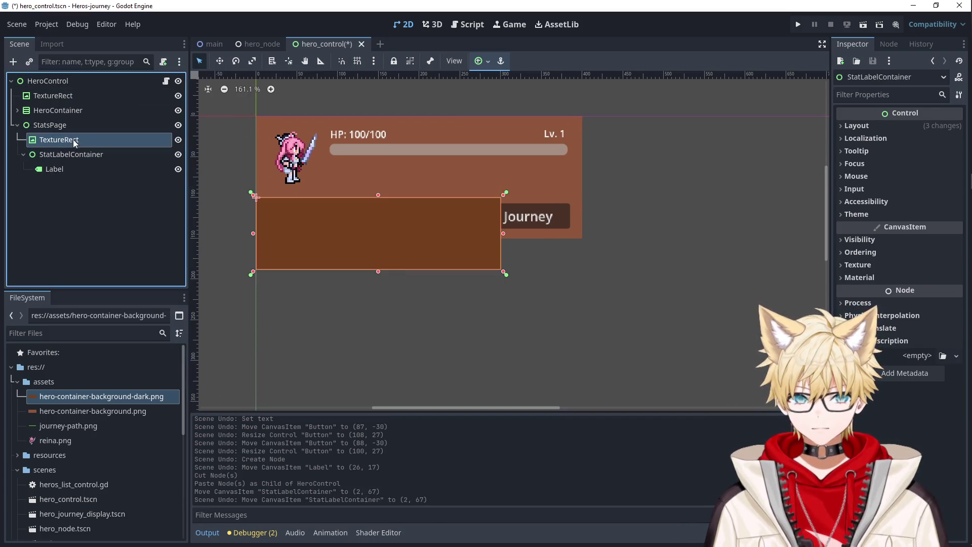
click(394, 61)
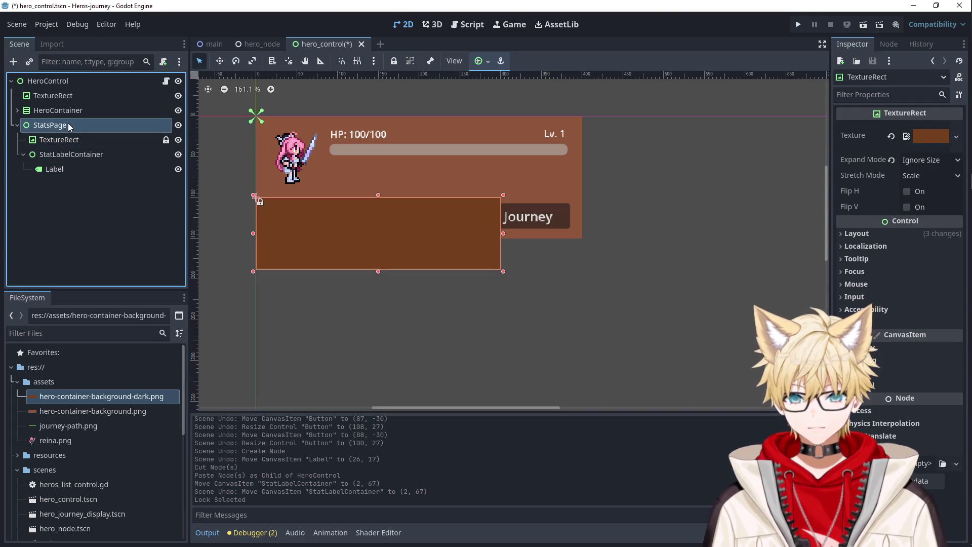
drag(389, 256, 393, 305)
key(ctrl+z)
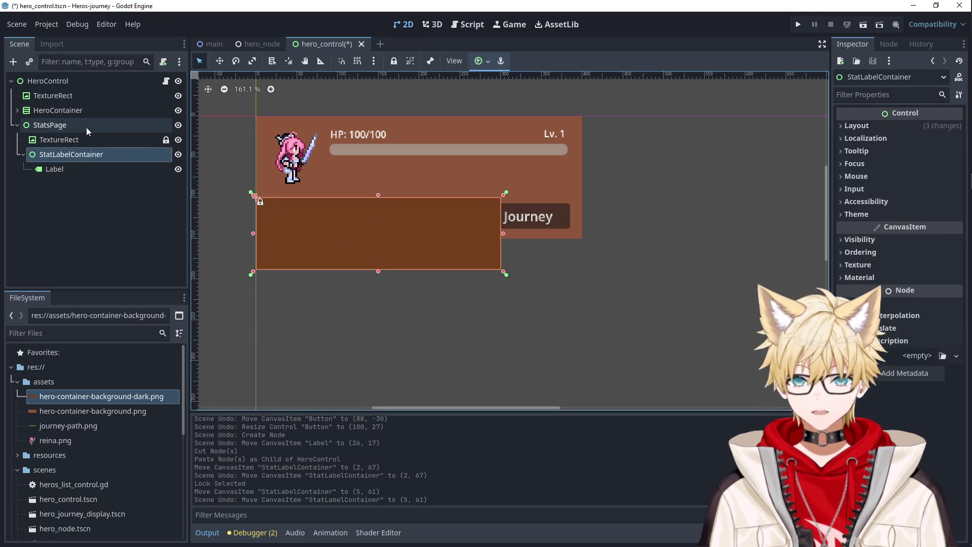
click(75, 139)
click(76, 155)
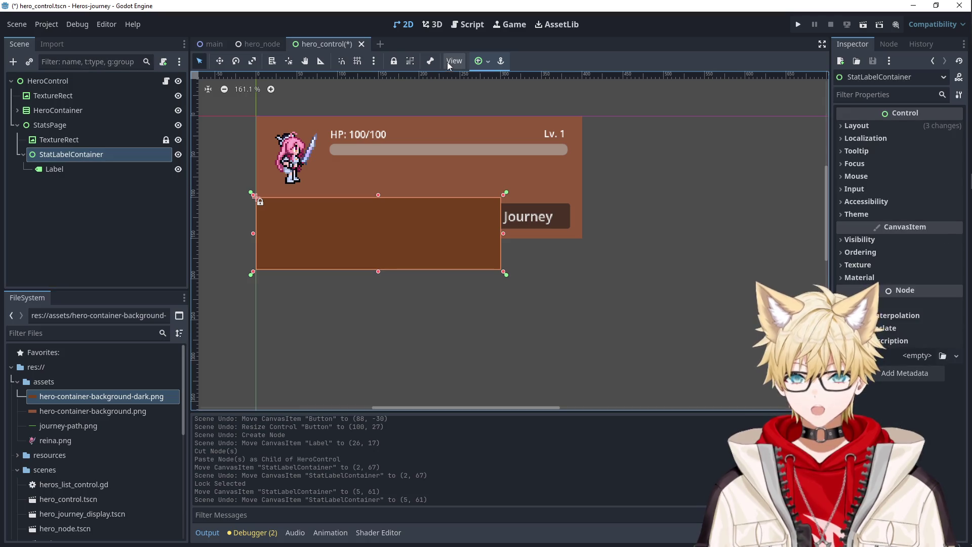
click(394, 61)
Move StatsPage to 0, 150 below the menu buttons and resize it to 400 × 136.
click(346, 240)
drag(344, 236, 371, 280)
mouse_move(502, 312)
mouse_down()
mouse_move(582, 336)
mouse_move(585, 348)
mouse_up()
scroll(636, 327, down, 2)
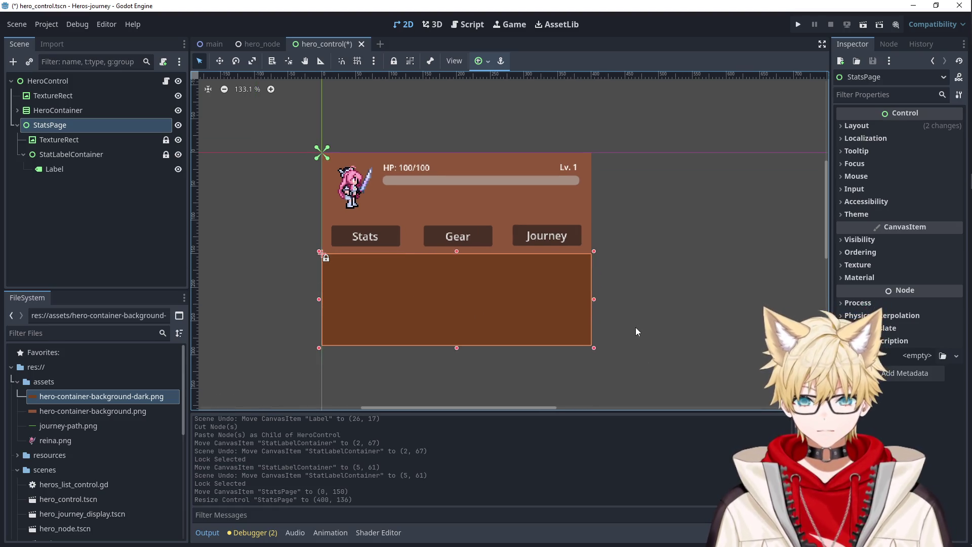
mouse_move(660, 284)
mouse_down()
mouse_move(659, 234)
mouse_move(599, 266)
mouse_up()
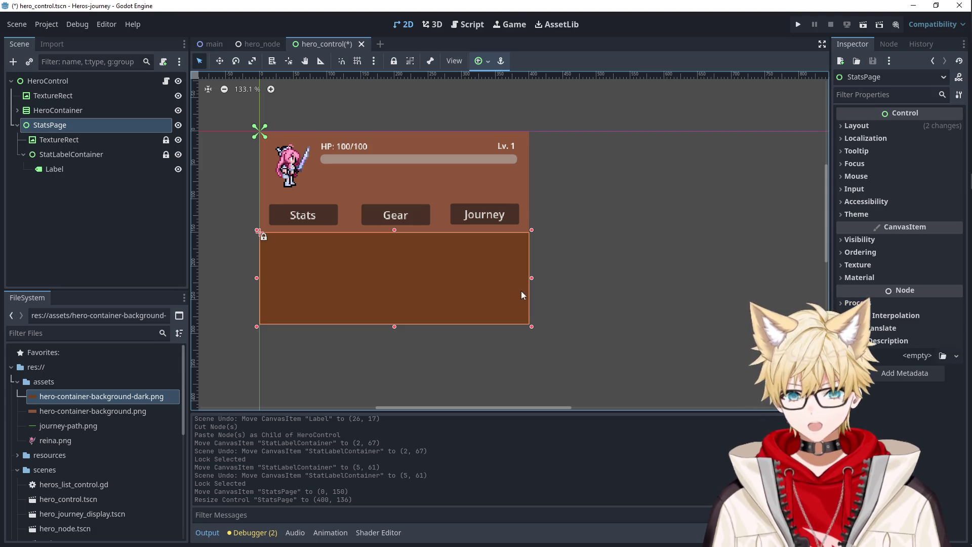
click(547, 269)
click(381, 263)
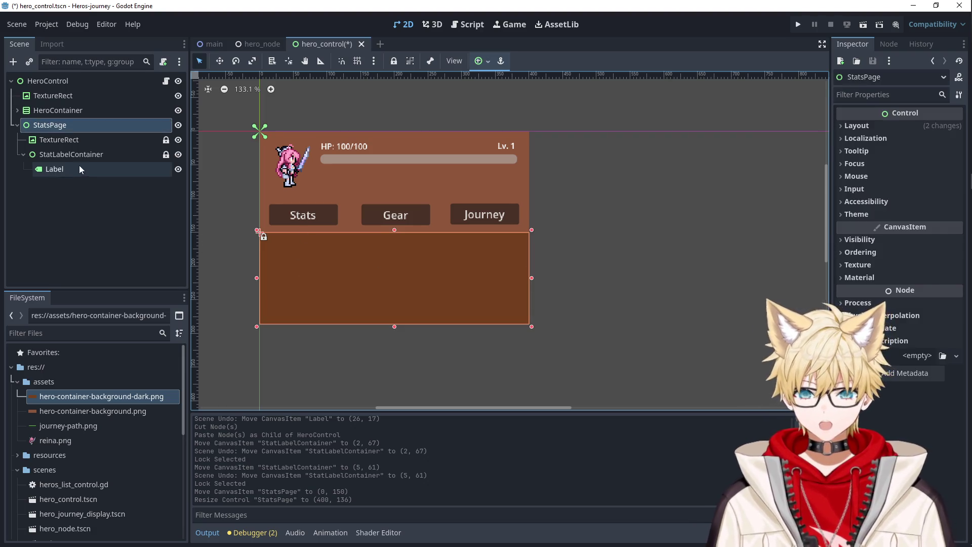
click(55, 169)
Set the label text to Max HP: and paste a copy below it reading Attack:.
click(866, 170)
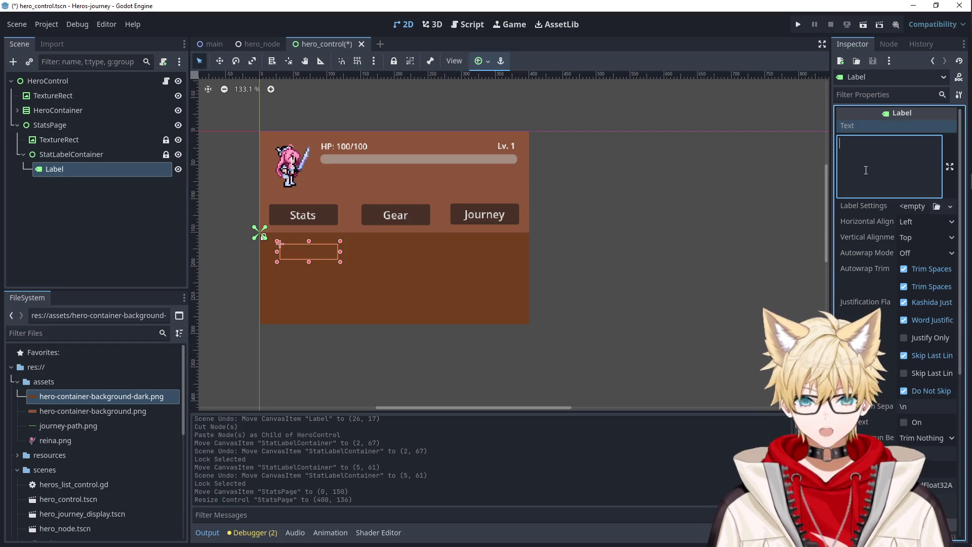
text(Max HP:)
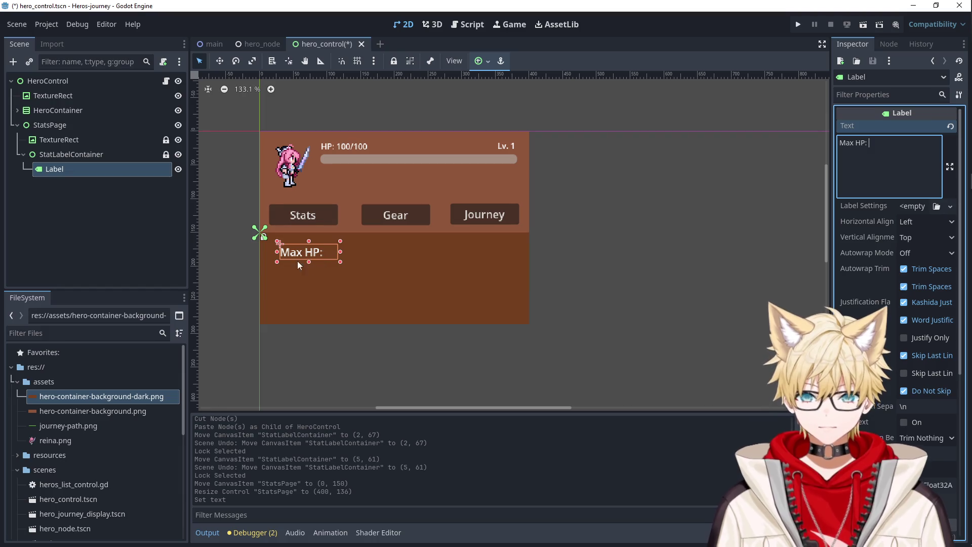
click(84, 168)
click(107, 155)
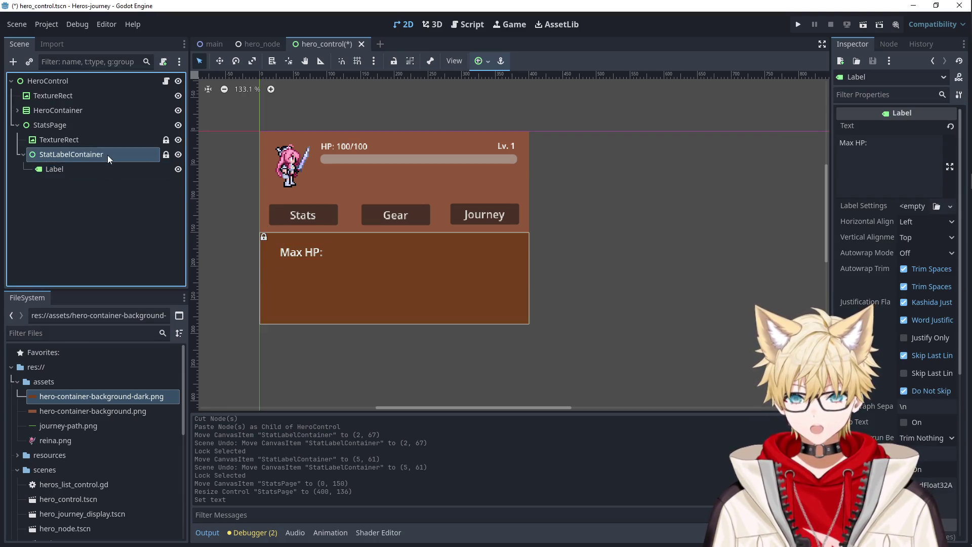
key(ctrl+v)
drag(314, 249, 312, 268)
text(Attack:)
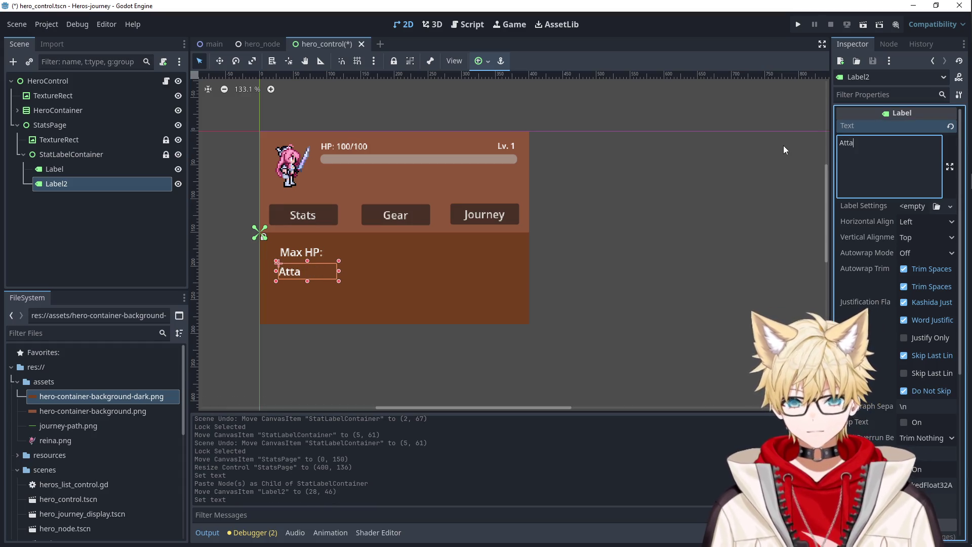
click(104, 192)
Add a third label under Attack: reading Defense: and reparent it to StatLabelContainer.
click(84, 183)
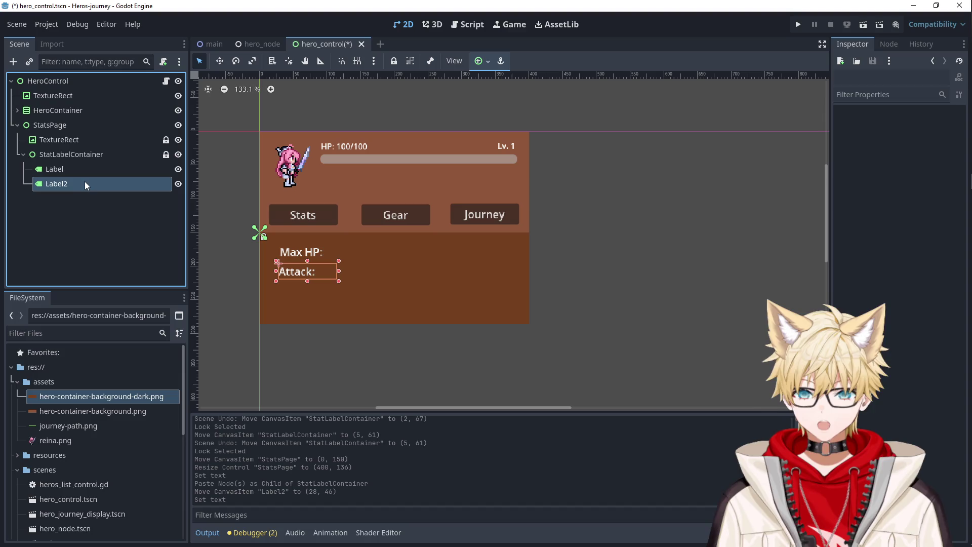
key(ctrl+v)
drag(329, 286, 308, 292)
text(Ma)
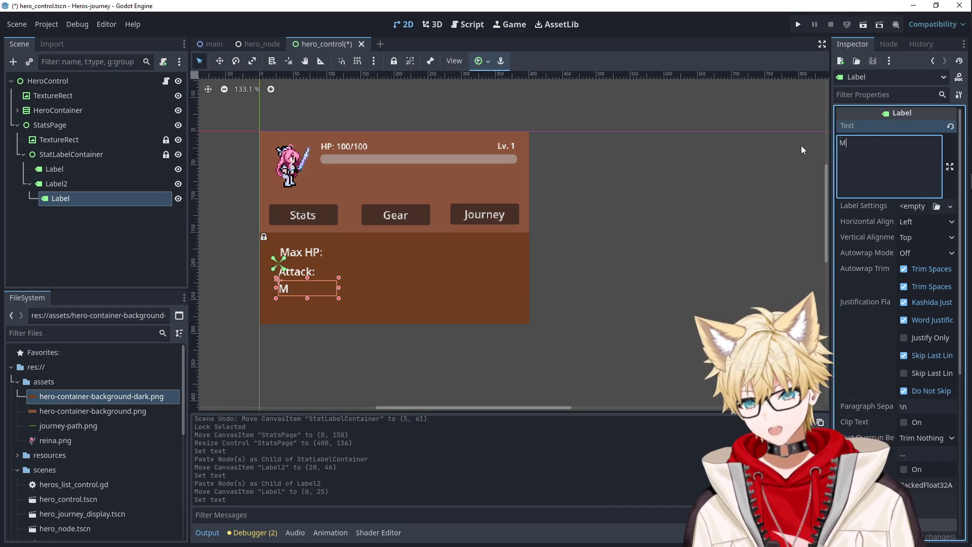
key(BackSpace)
key(BackSpace)
text(Defense)
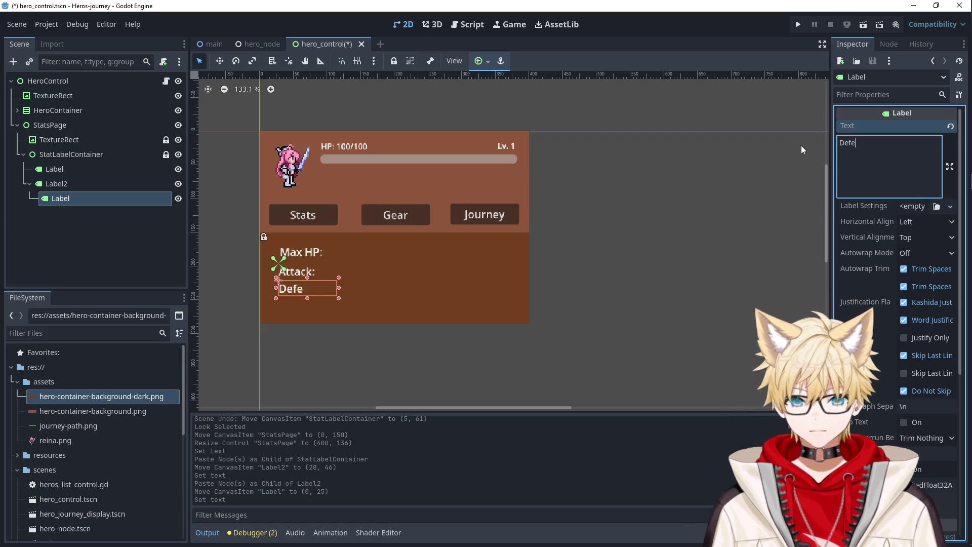
click(687, 305)
click(293, 296)
click(304, 291)
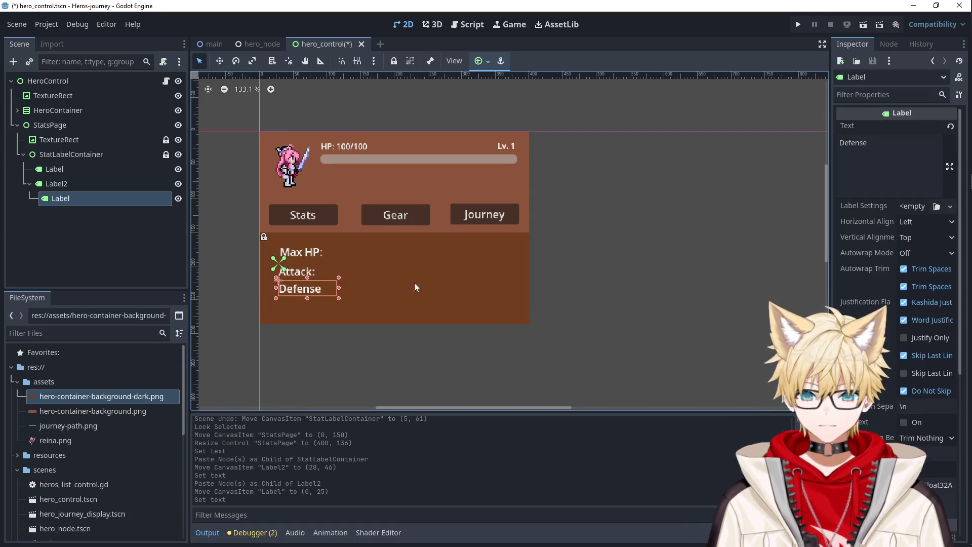
click(887, 148)
text(:)
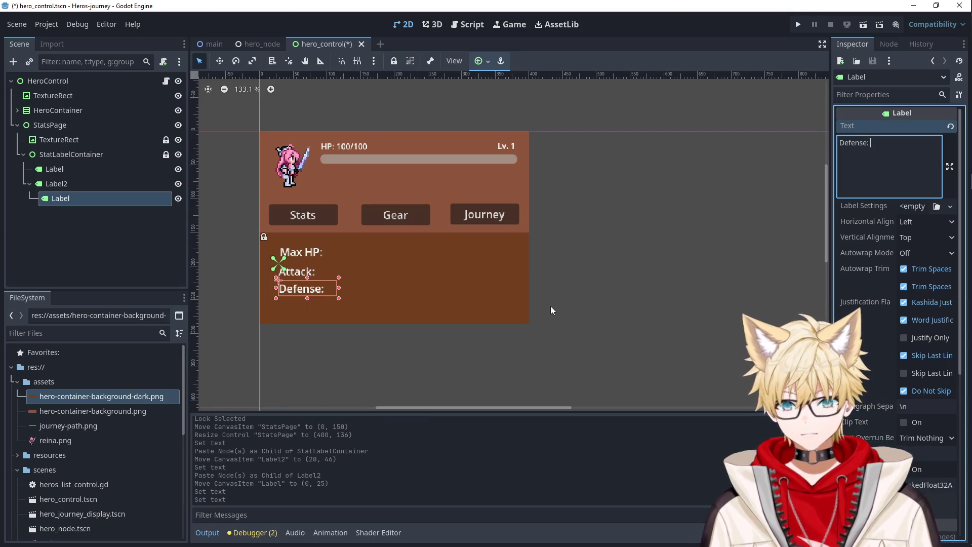
click(551, 306)
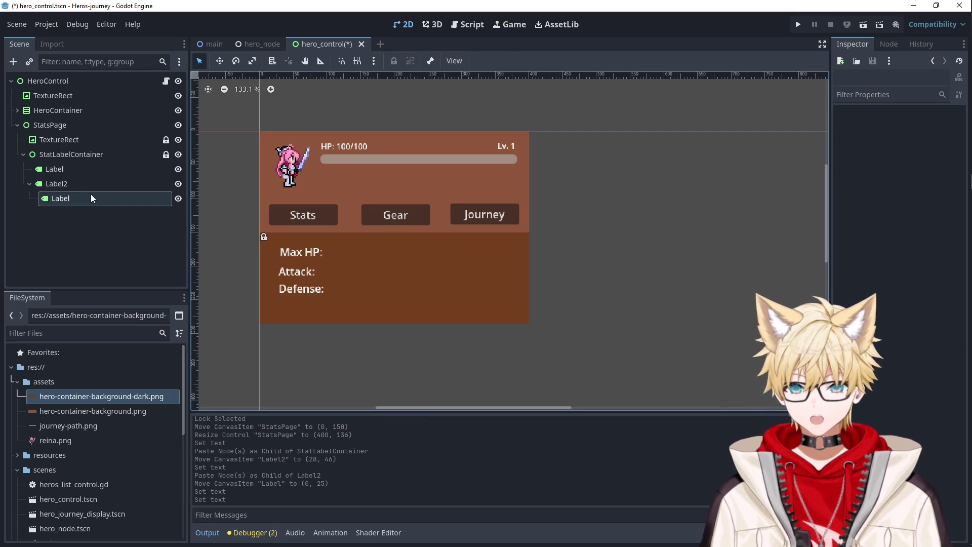
drag(90, 197, 64, 151)
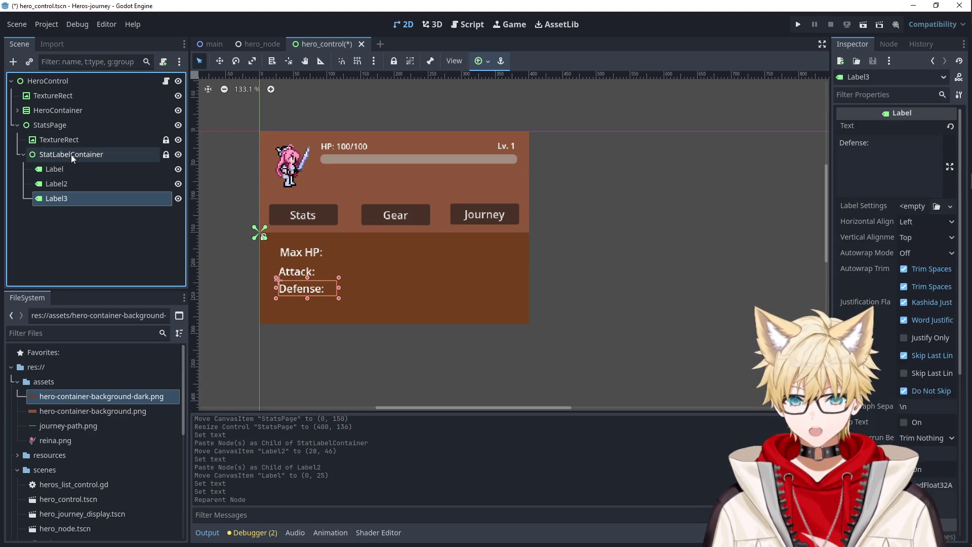
Add a VBoxContainer under StatLabelContainer and move the three stat labels into it.
right_click(71, 154)
click(107, 167)
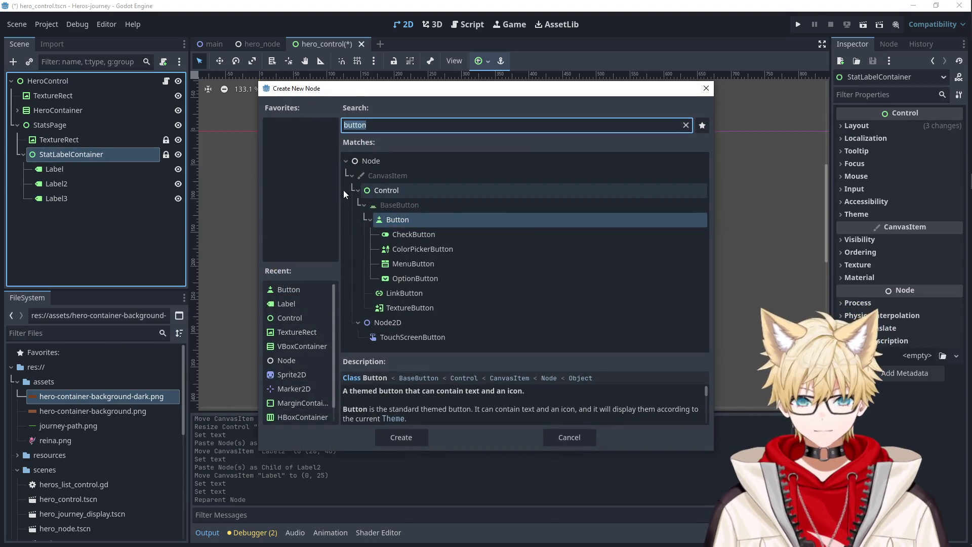
text(vbox)
key(Return)
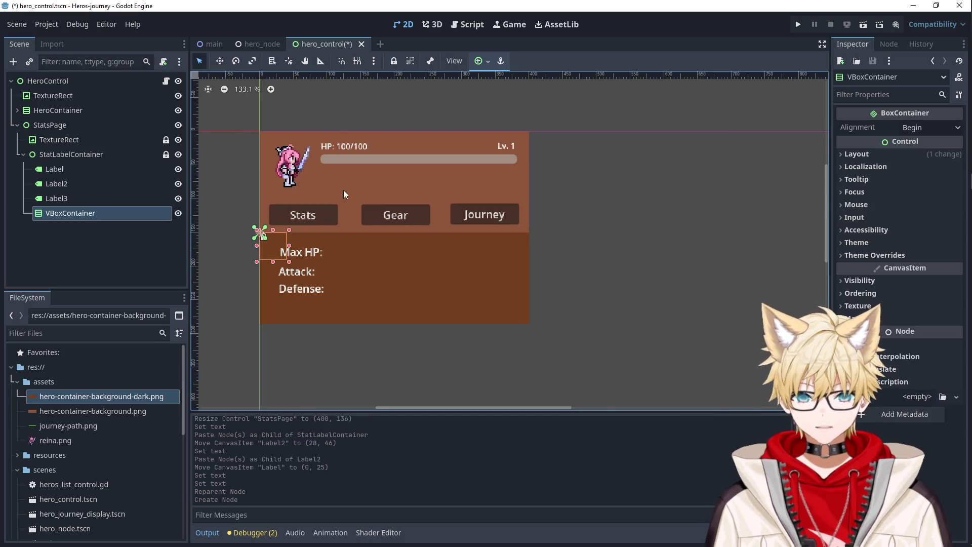
click(64, 172)
shift+click(65, 198)
mouse_move(66, 186)
mouse_down()
mouse_move(74, 212)
mouse_move(85, 215)
mouse_up()
Lock the Max HP, Attack and Defense labels and move the VBoxContainer to (35, 20).
click(98, 184)
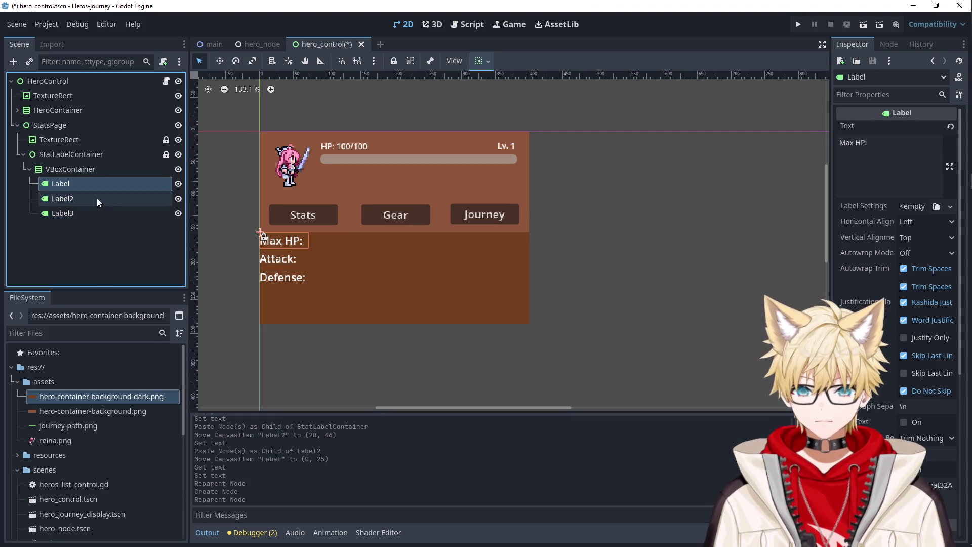
click(96, 222)
click(85, 168)
click(293, 259)
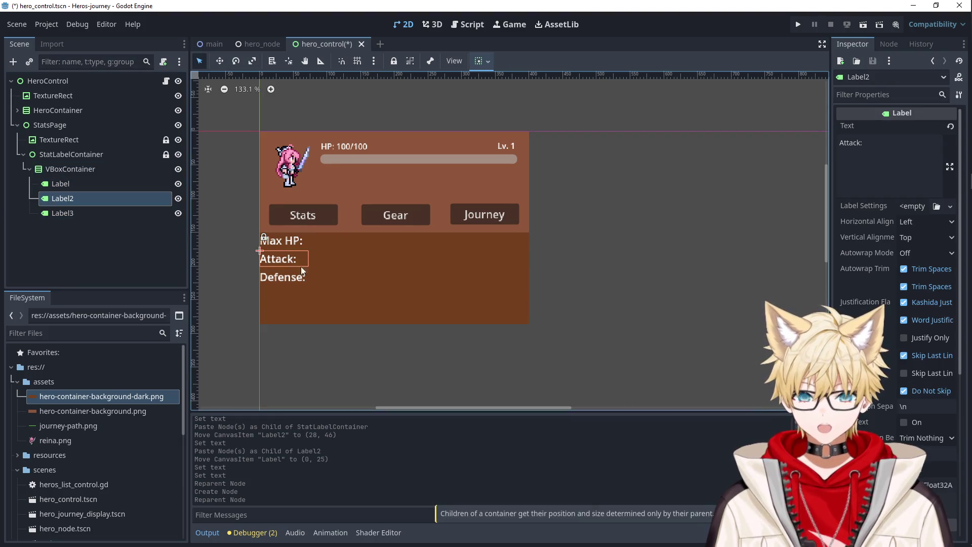
click(75, 185)
shift+click(76, 214)
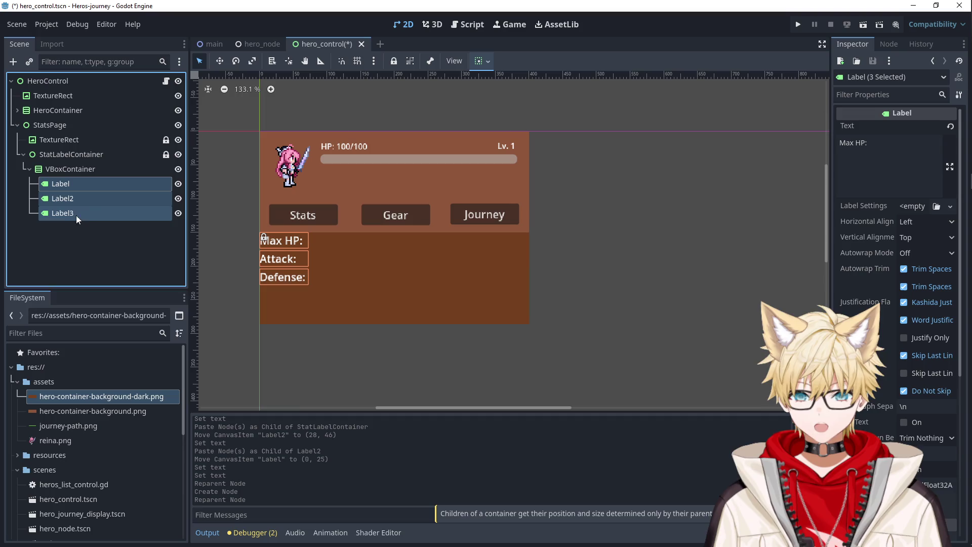
click(393, 61)
click(80, 168)
mouse_move(299, 254)
mouse_down()
mouse_move(337, 268)
mouse_move(322, 268)
mouse_up()
Add a new Label to the VBoxContainer with the text 'Speed:'.
right_click(89, 168)
click(100, 173)
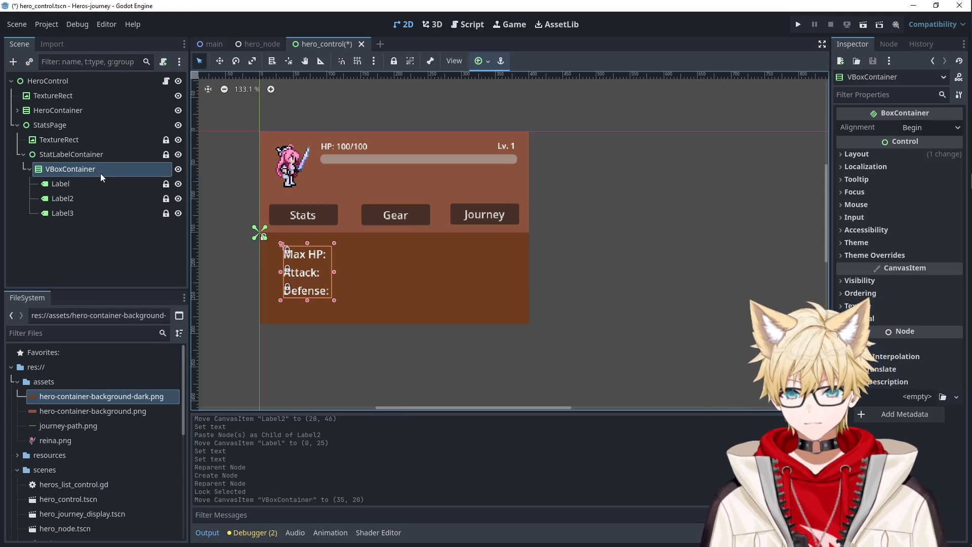
text(laeb)
key(BackSpace)
key(BackSpace)
text(bel)
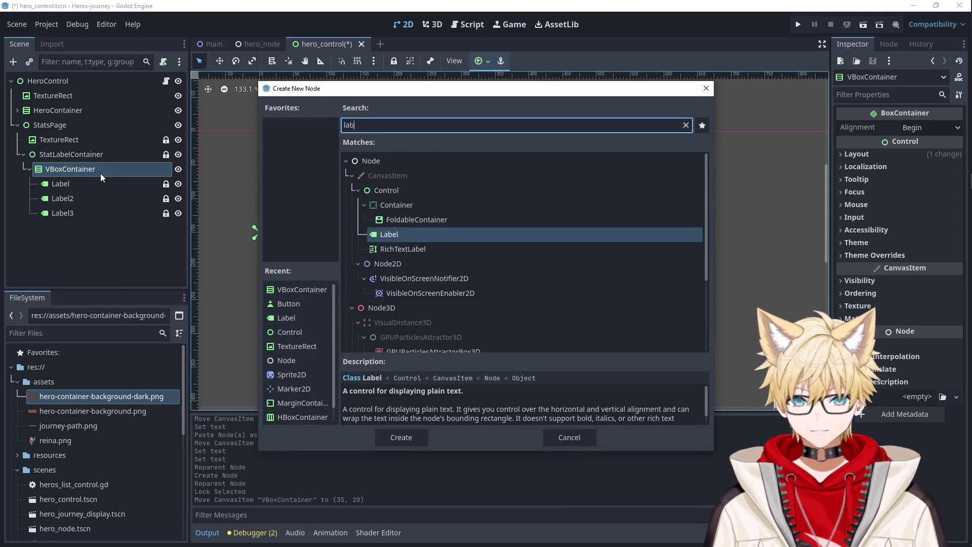
key(Return)
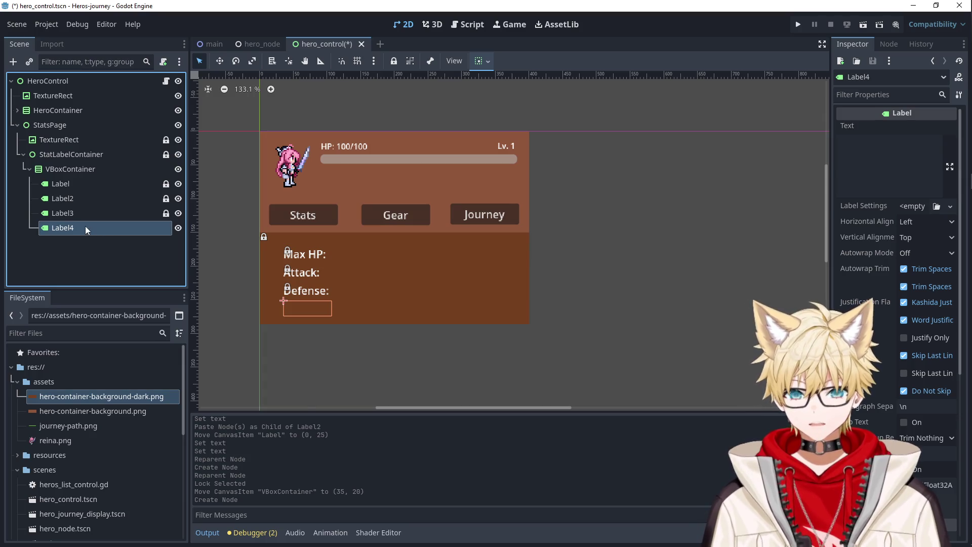
click(865, 159)
text(Speed:)
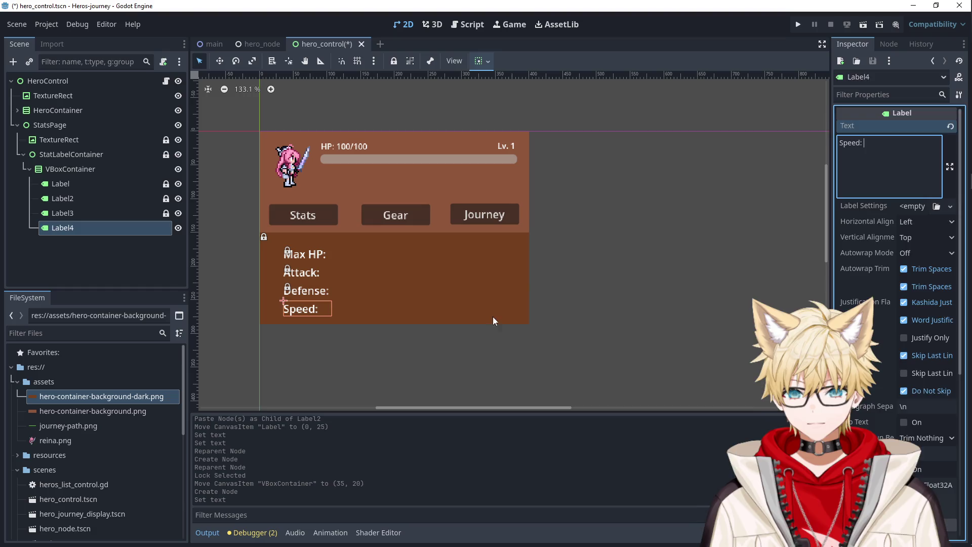
Lock the Speed label and nudge the VBoxContainer up to (31, 13).
click(493, 321)
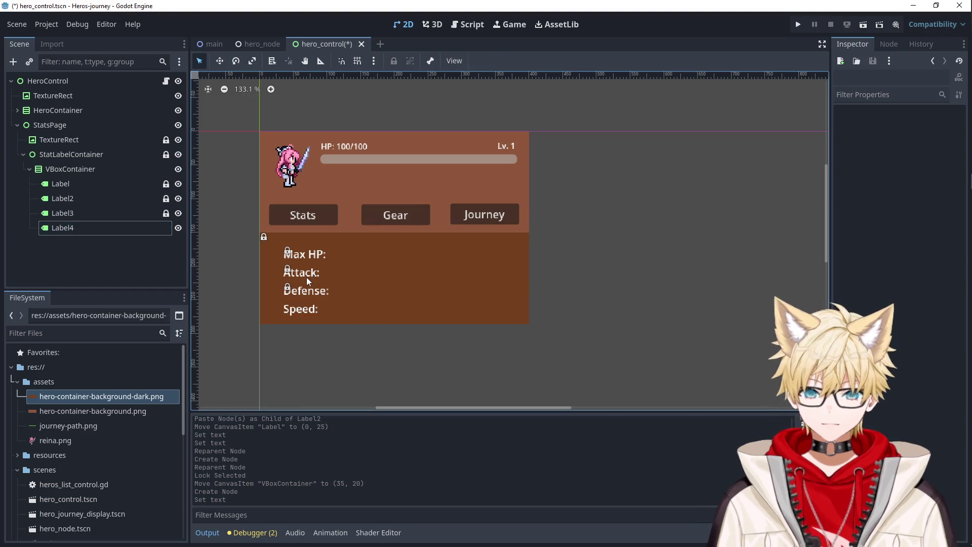
click(114, 227)
click(393, 62)
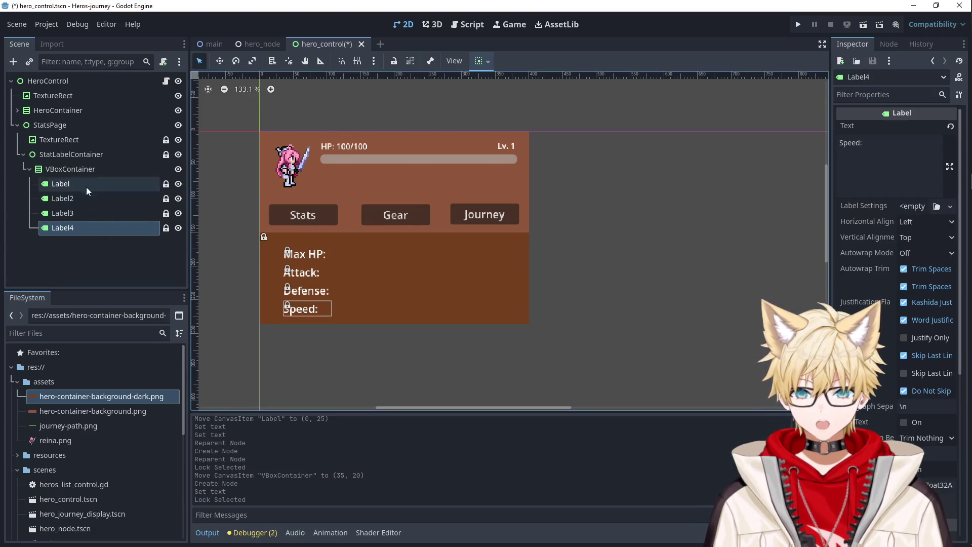
click(70, 169)
drag(312, 282, 310, 278)
Add an HBoxContainer under StatLabelContainer and nest the stat-label VBoxContainer inside it.
right_click(76, 155)
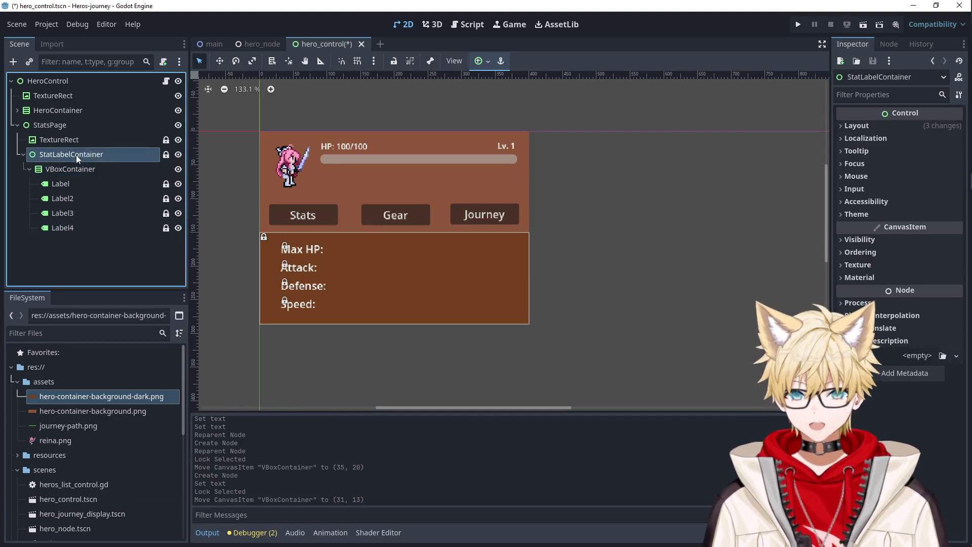
click(107, 166)
text(hbox)
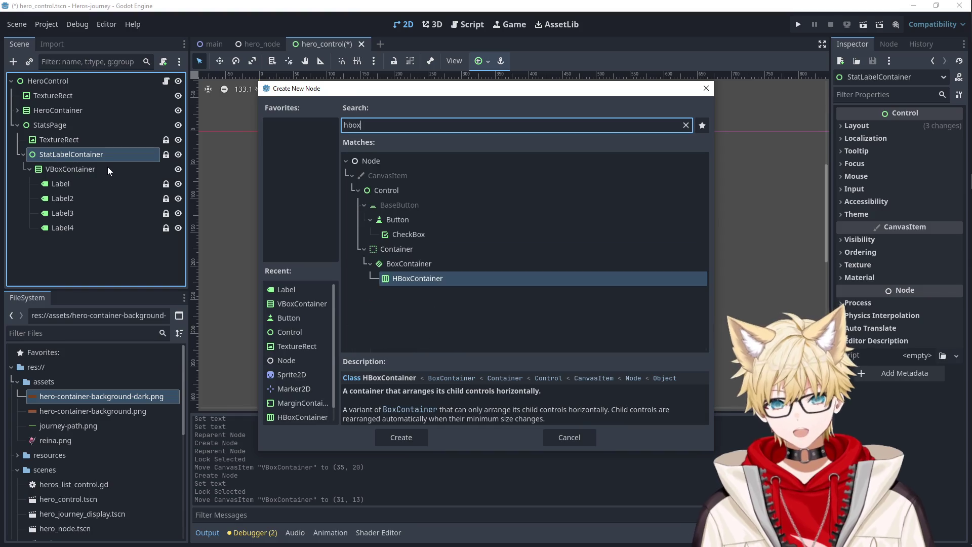
key(Return)
click(107, 168)
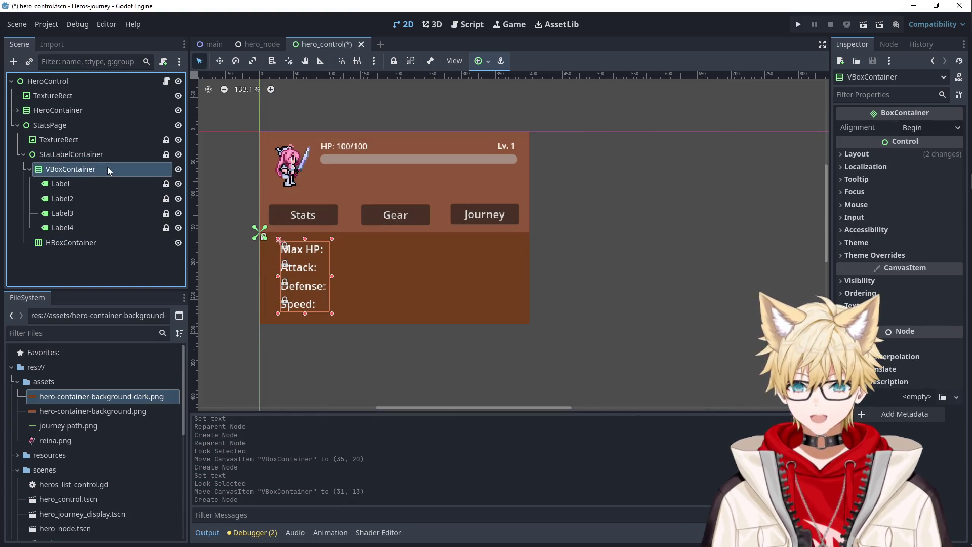
drag(106, 168, 75, 244)
click(77, 184)
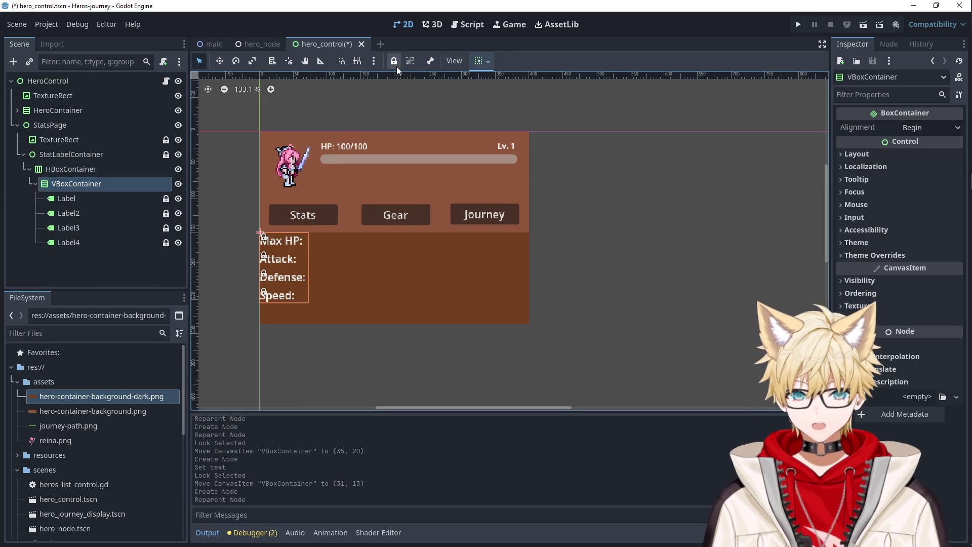
right_click(99, 166)
Add VBoxContainer2 inside the HBoxContainer and paste copies of the four stat labels into it.
click(143, 174)
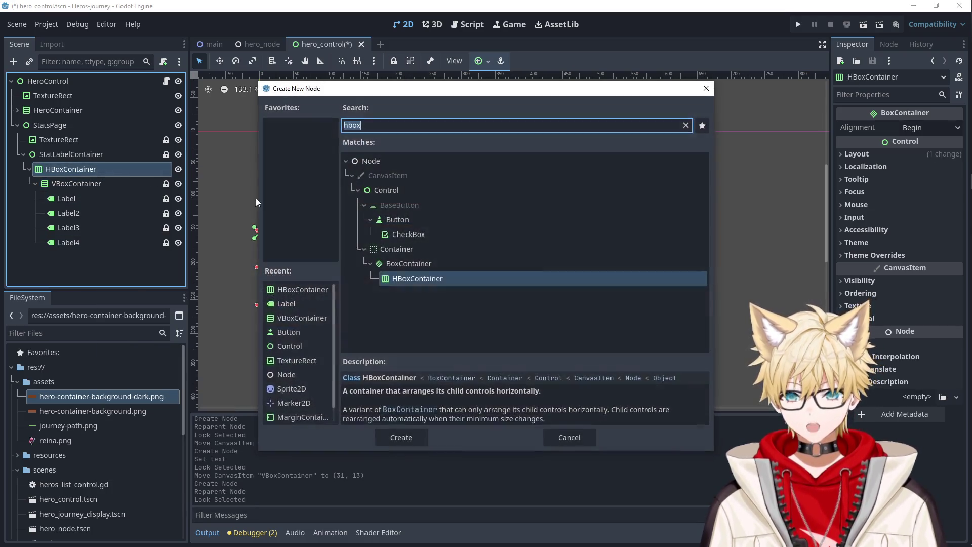
double_click(399, 239)
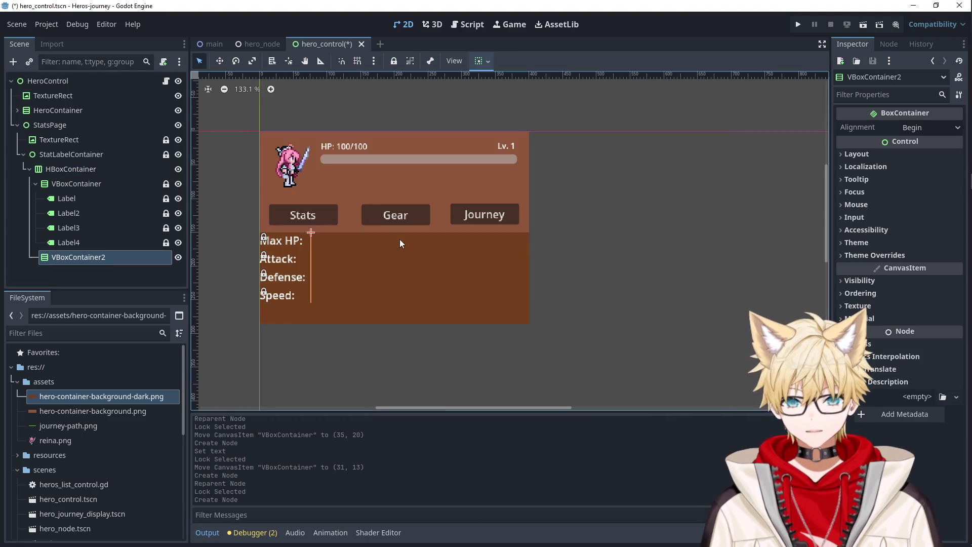
click(106, 197)
shift+click(83, 241)
key(ctrl+c)
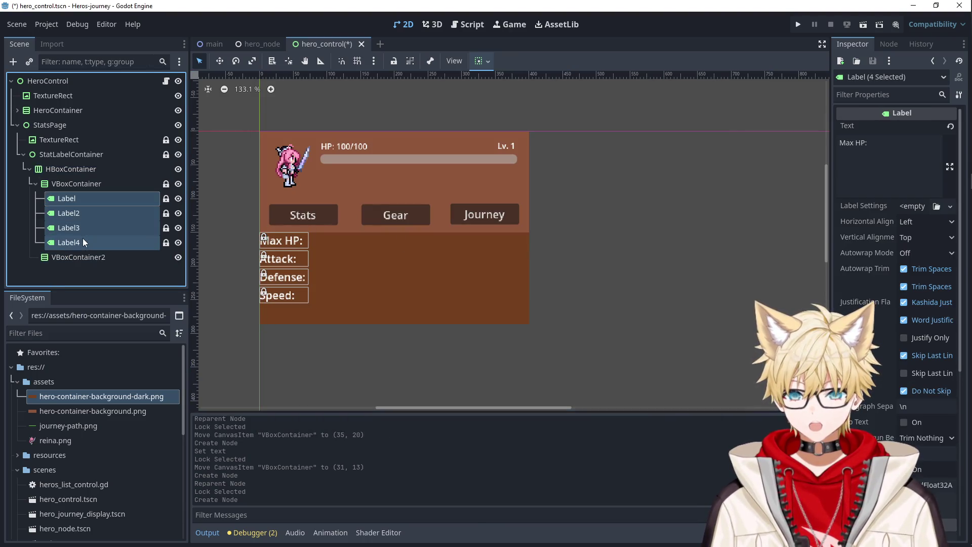
click(85, 257)
key(ctrl+v)
scroll(107, 270, down, 2)
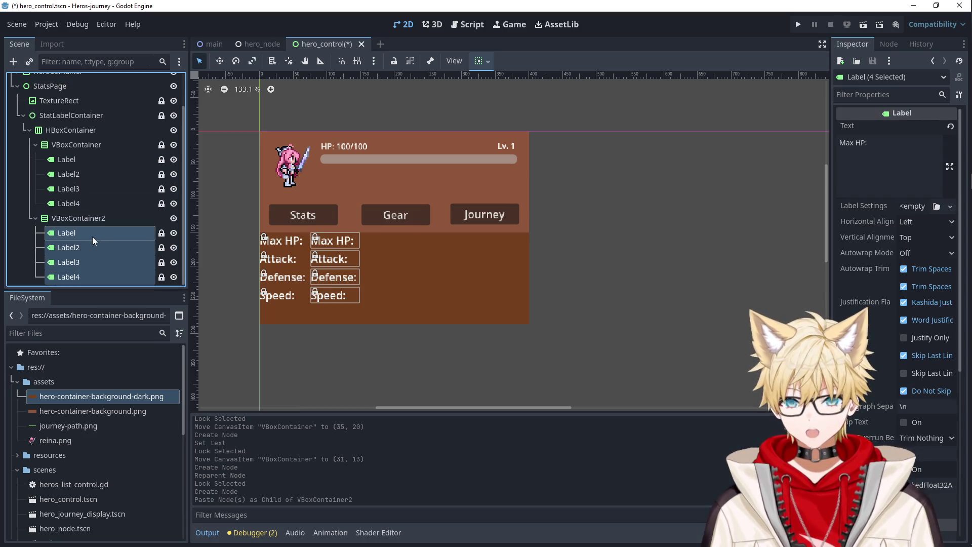
Rename the copied labels MaxHPLabel, AttackLabel, DefenseLabel and SpeedLabel.
double_click(93, 237)
text(MaxHPLa)
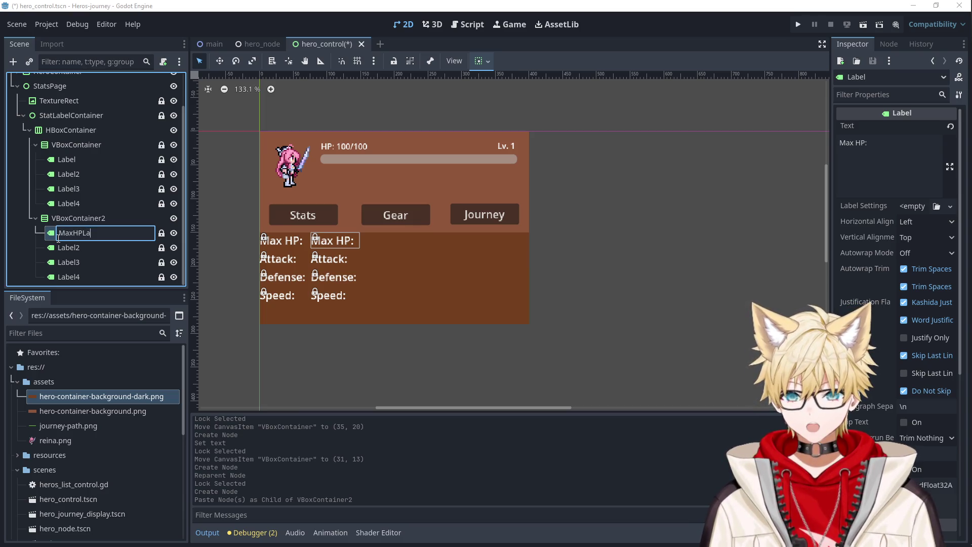
text(bel)
key(Return)
double_click(74, 247)
text(AttackL)
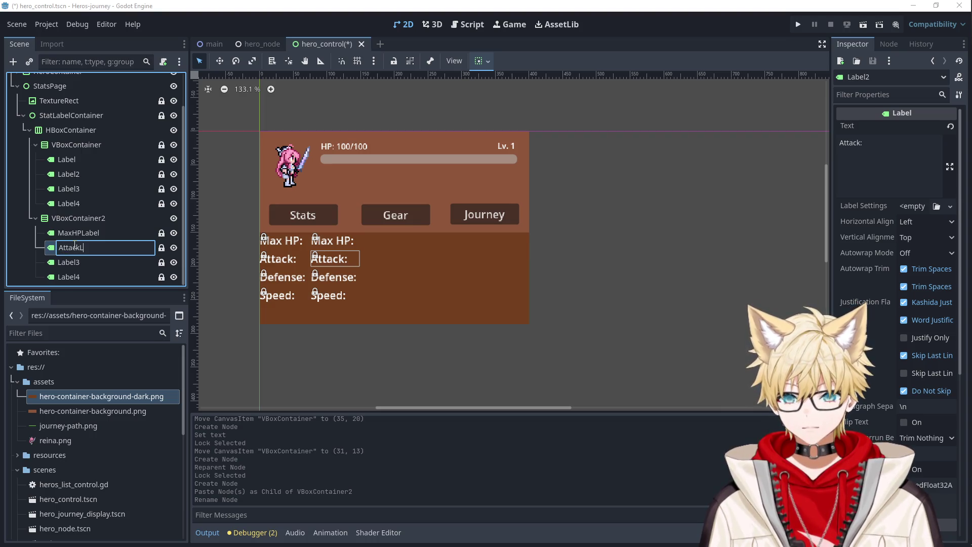
text(abel)
key(Return)
double_click(78, 262)
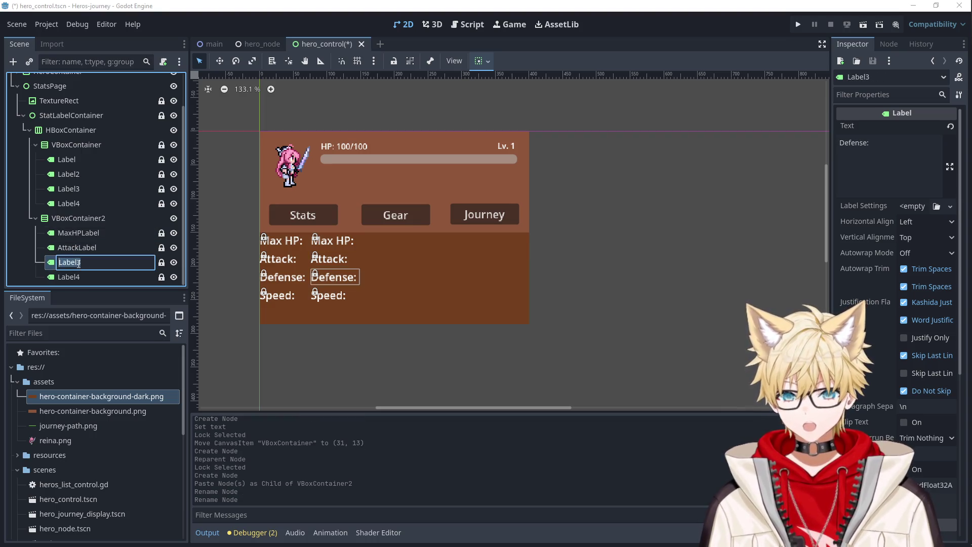
text(el)
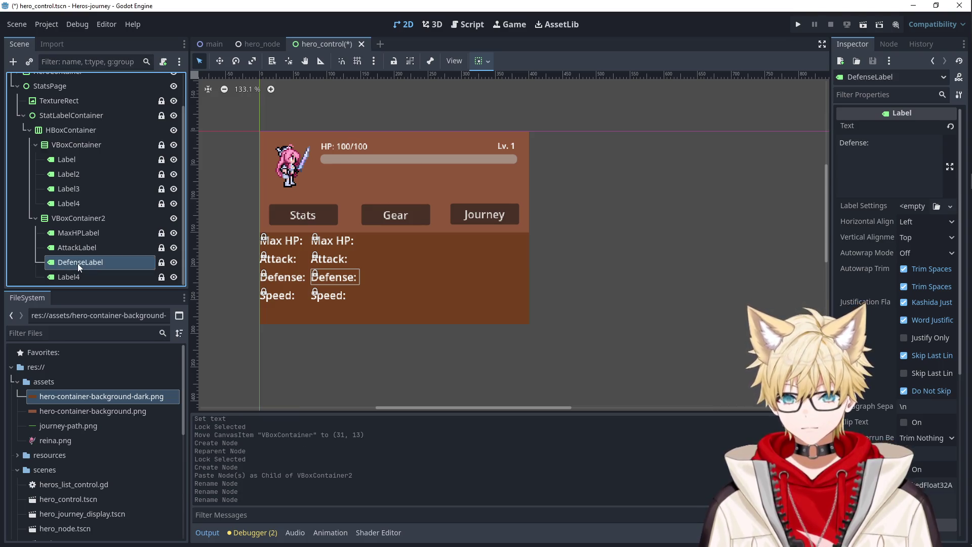
key(Return)
double_click(84, 277)
text(Speed)
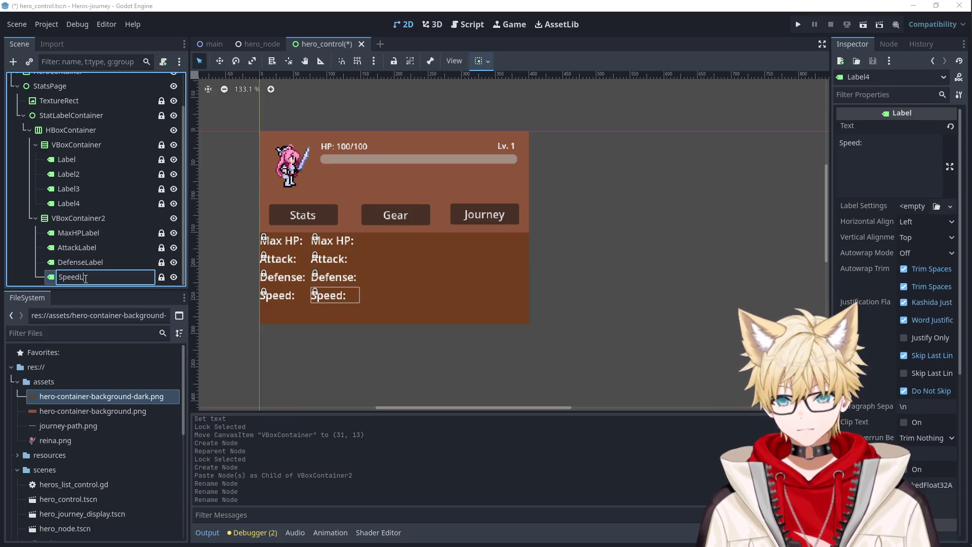
key(Return)
double_click(94, 278)
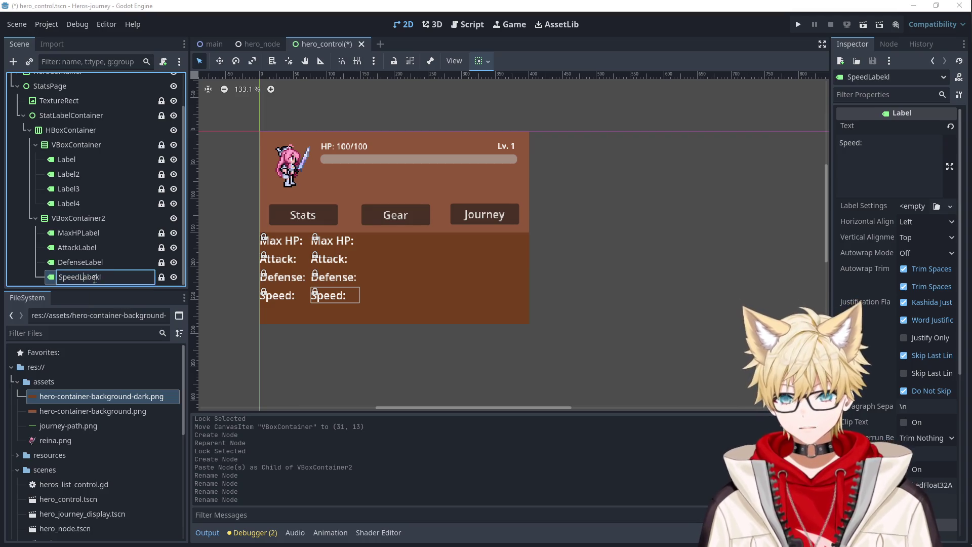
key(Return)
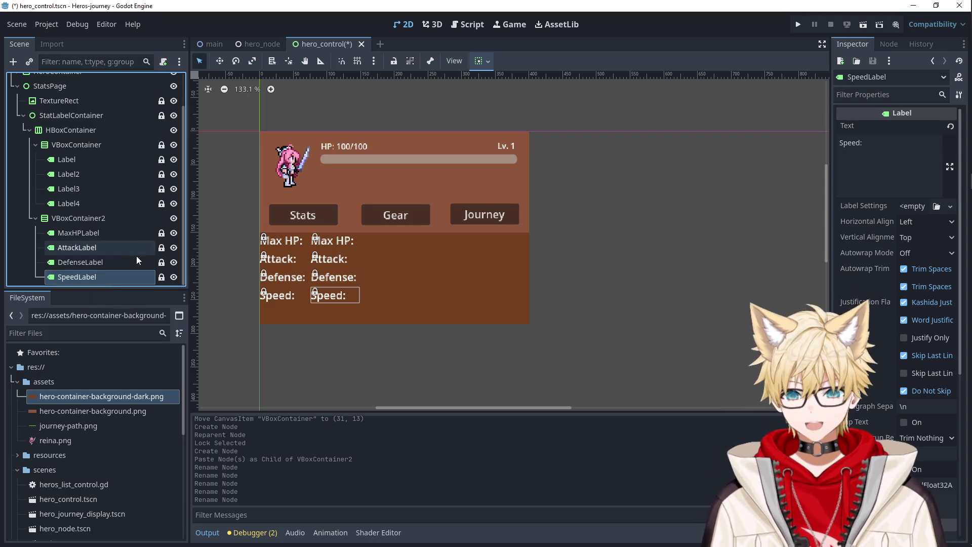
Change the Text of MaxHPLabel and AttackLabel to 10.
click(117, 233)
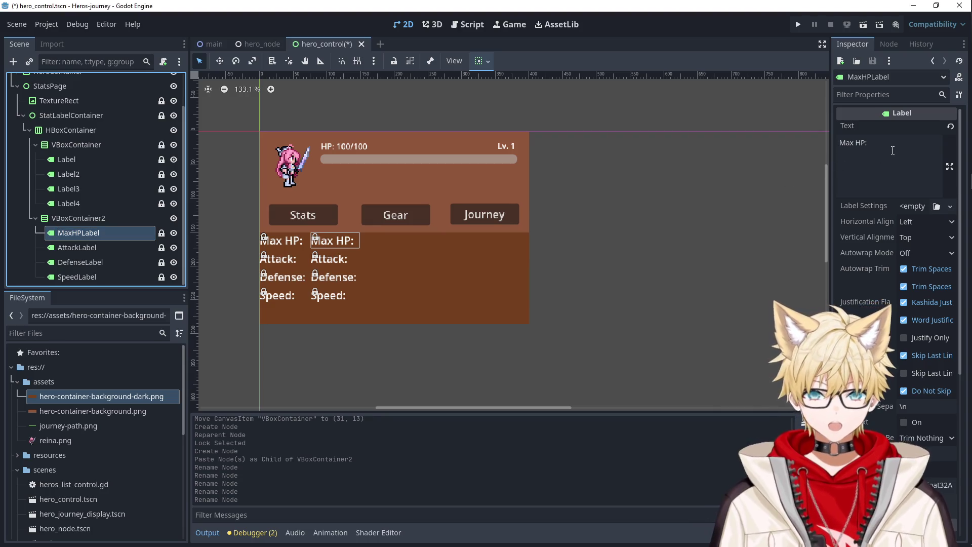
click(861, 145)
key(ctrl+a)
text(10)
click(92, 247)
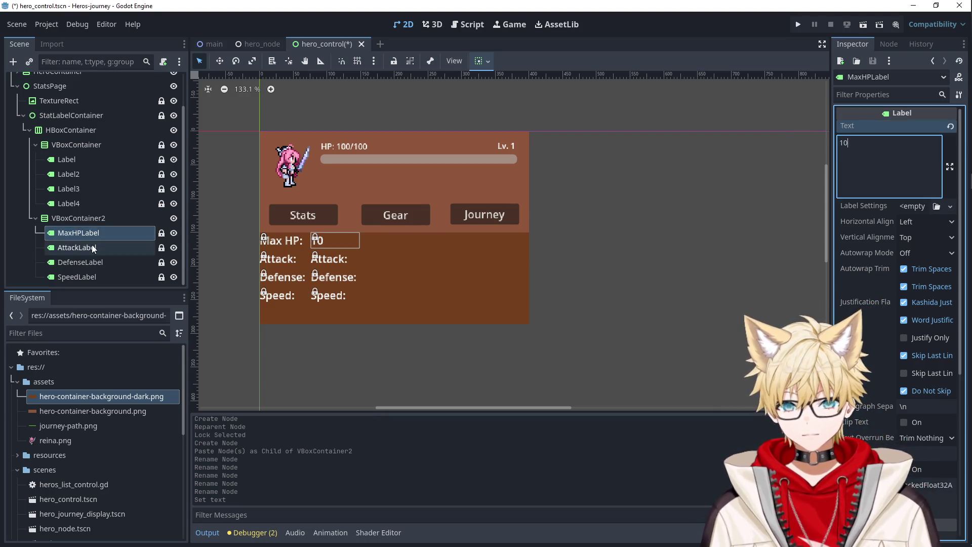
click(896, 146)
key(ctrl+a)
text(10)
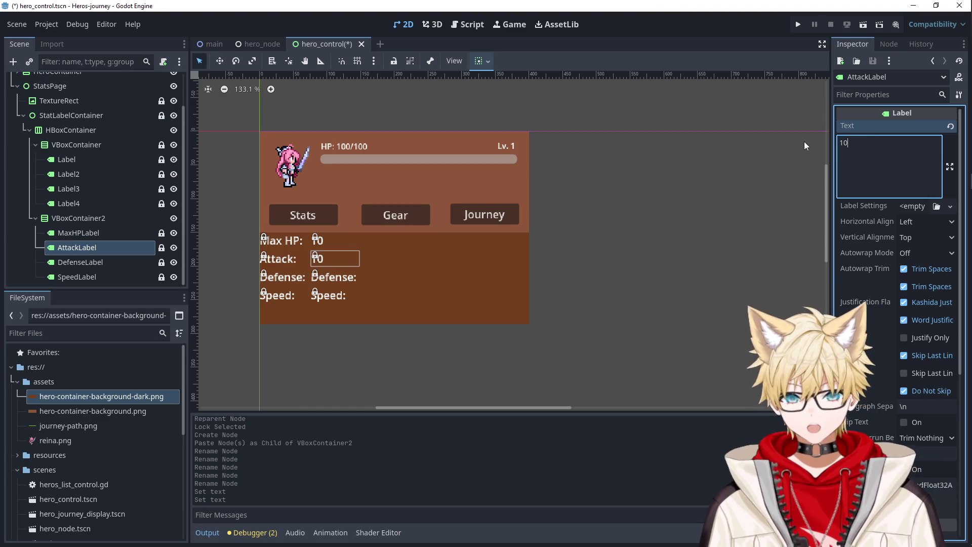
Change the Text of DefenseLabel and SpeedLabel to 10, then reselect VBoxContainer2.
click(153, 263)
click(860, 144)
key(ctrl+a)
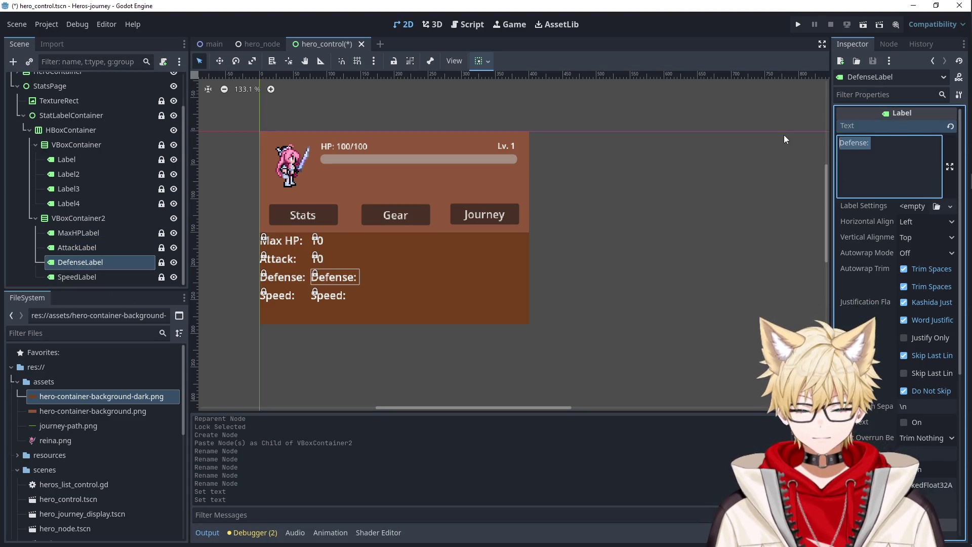
text(10)
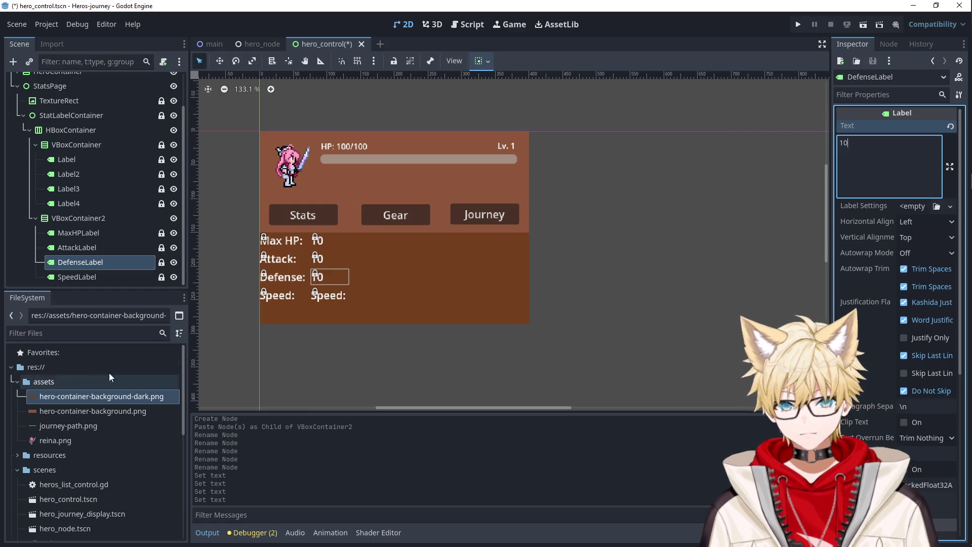
click(89, 278)
click(870, 144)
key(ctrl+a)
text(10)
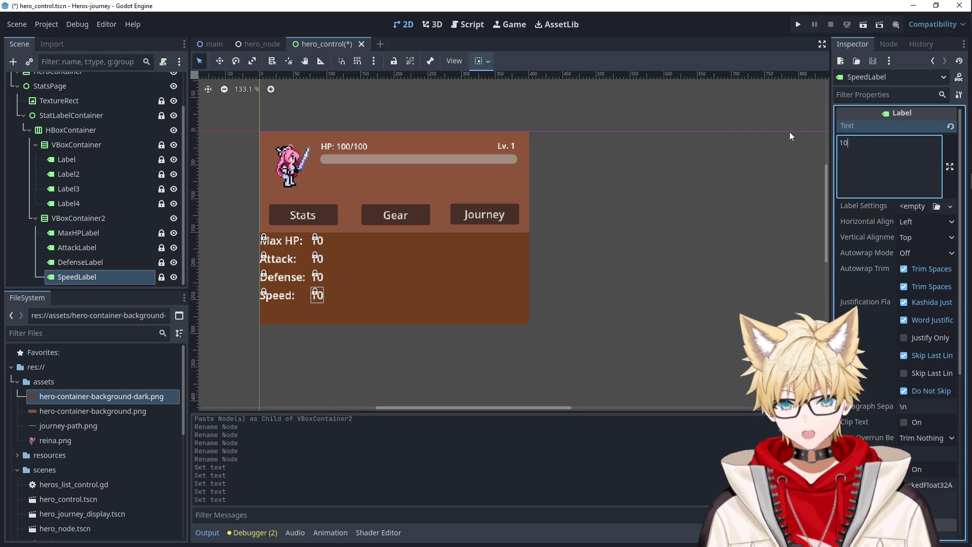
click(116, 225)
click(105, 232)
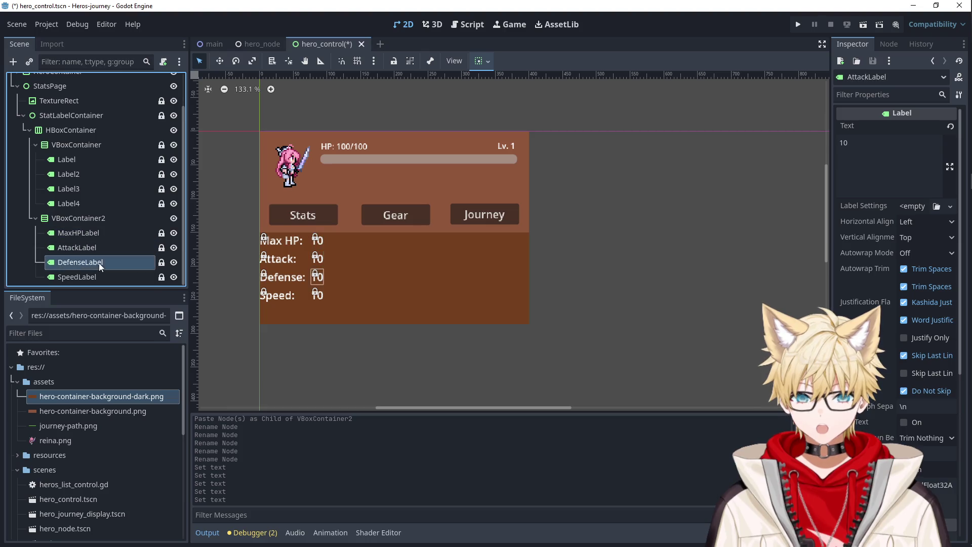
click(103, 217)
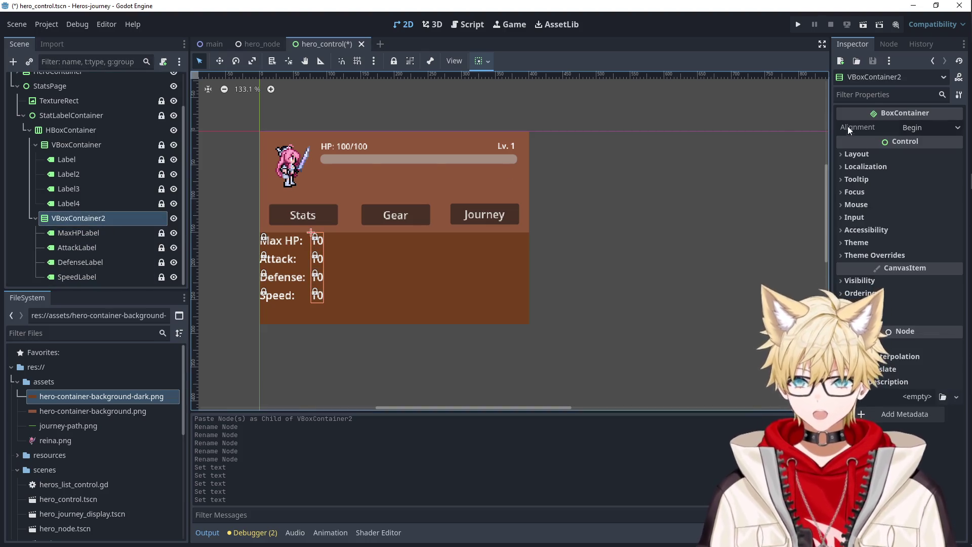
Set VBoxContainer2's Custom Minimum Size width to 75 px.
click(873, 95)
text(minim)
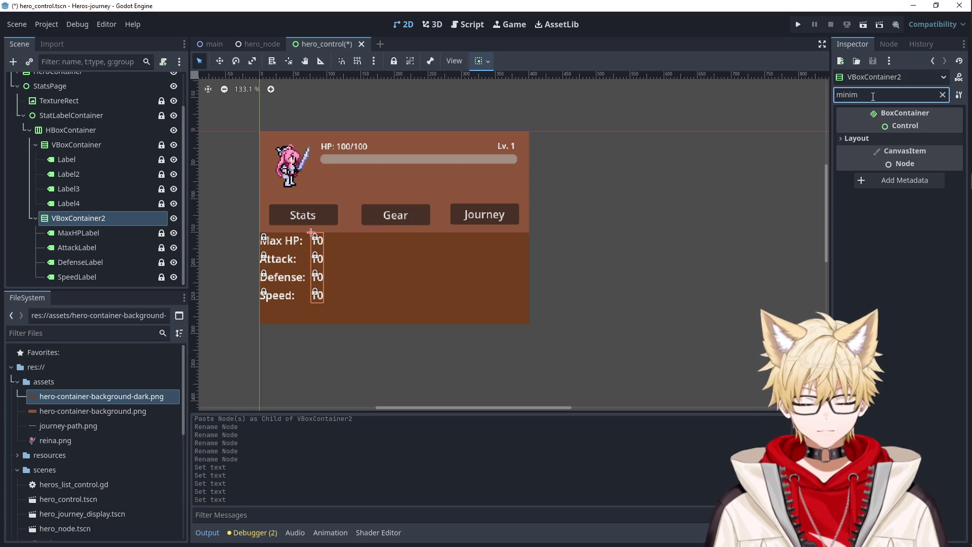
click(923, 201)
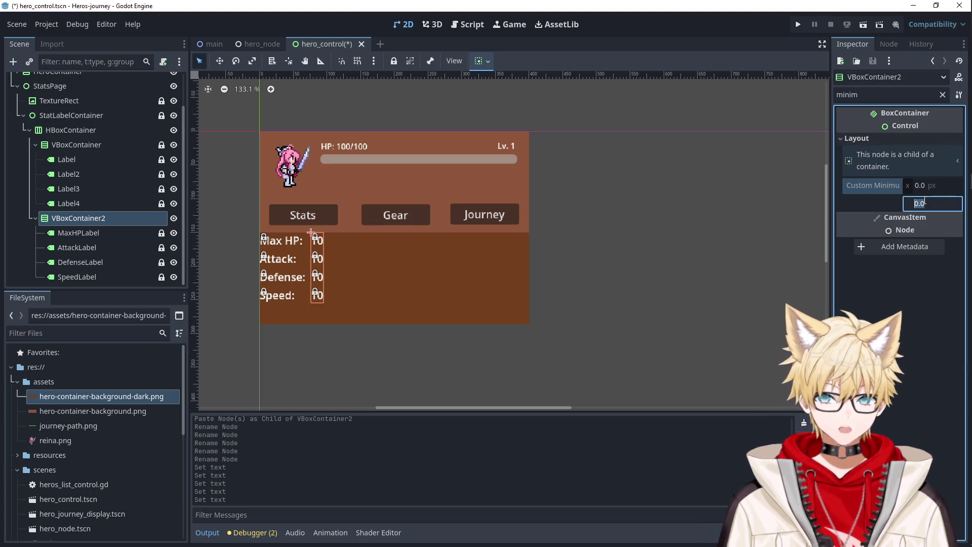
click(923, 186)
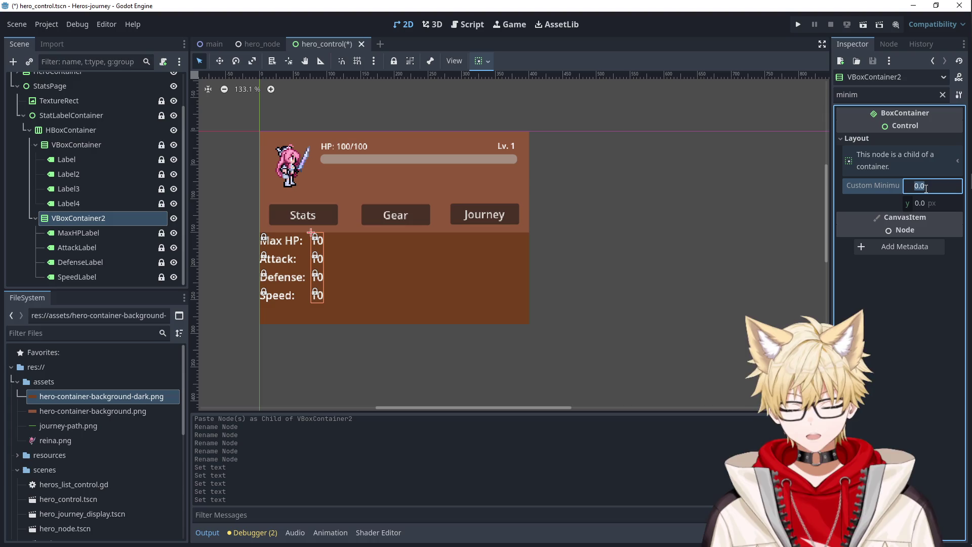
text(100)
key(Tab)
click(926, 188)
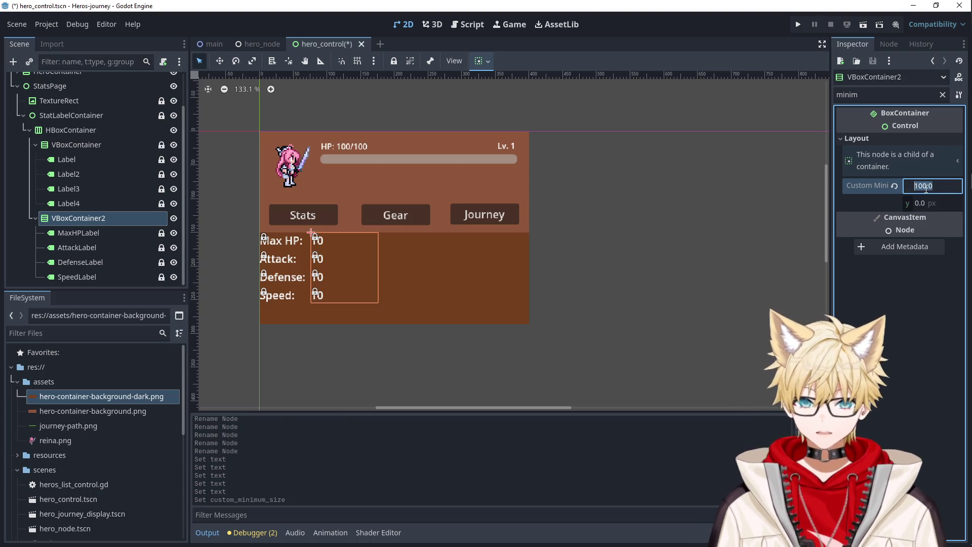
text(75)
key(Tab)
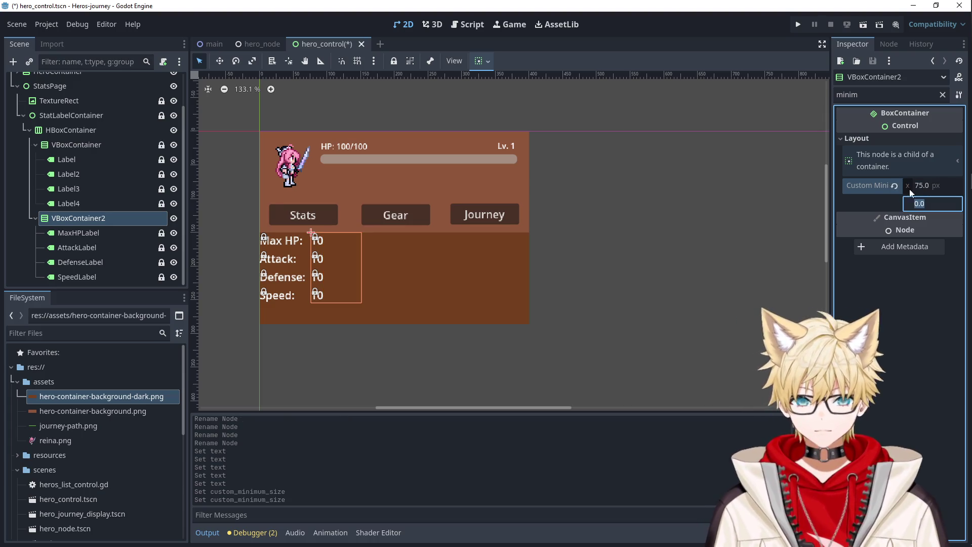
Set Horizontal Alignment to Right on all four value labels.
click(111, 232)
shift+click(153, 276)
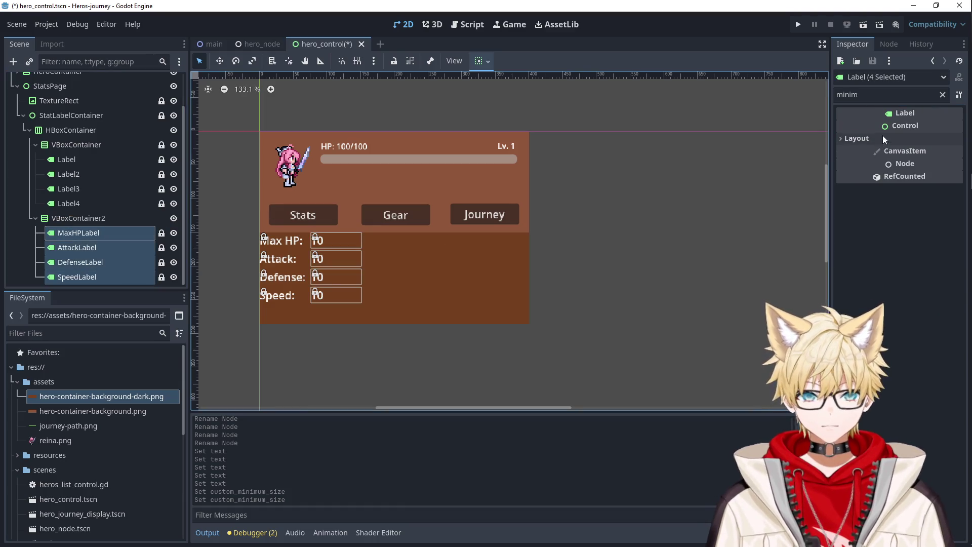
click(941, 95)
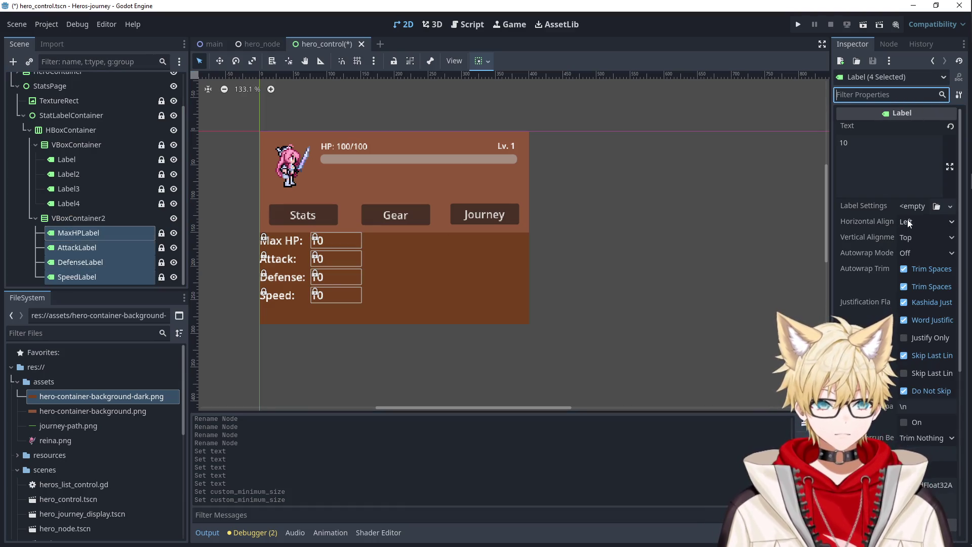
click(907, 220)
click(907, 220)
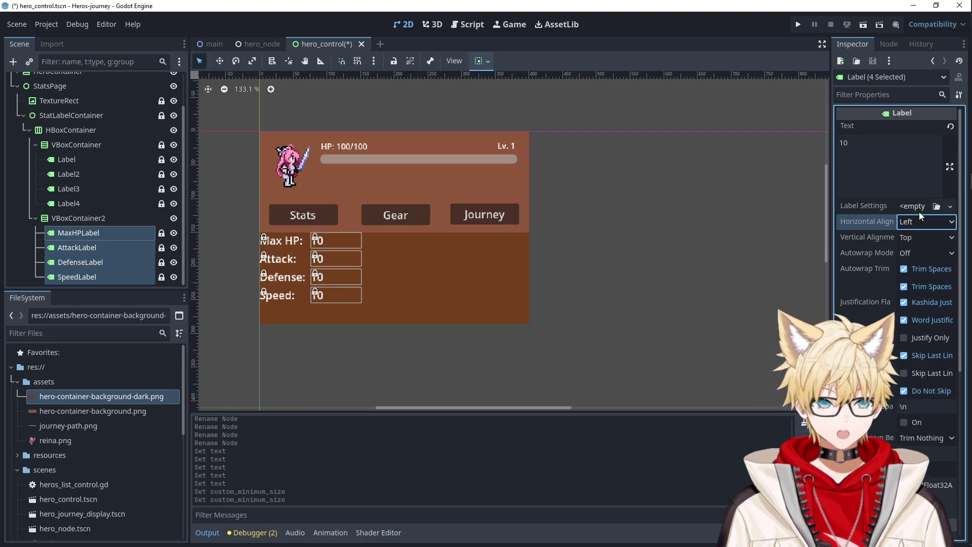
click(921, 222)
click(920, 267)
click(655, 250)
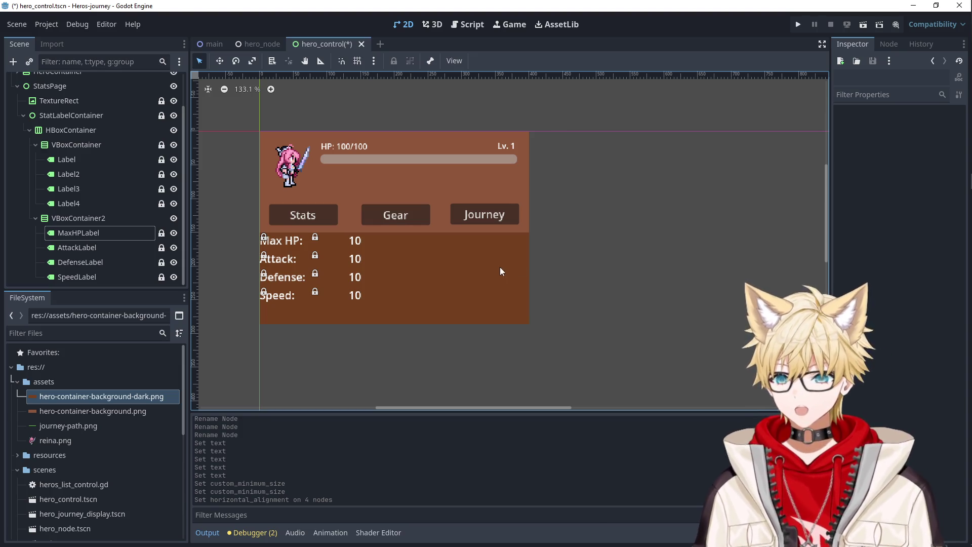
click(92, 218)
Lock the value column and move the HBoxContainer stats block to (27, 11).
click(393, 60)
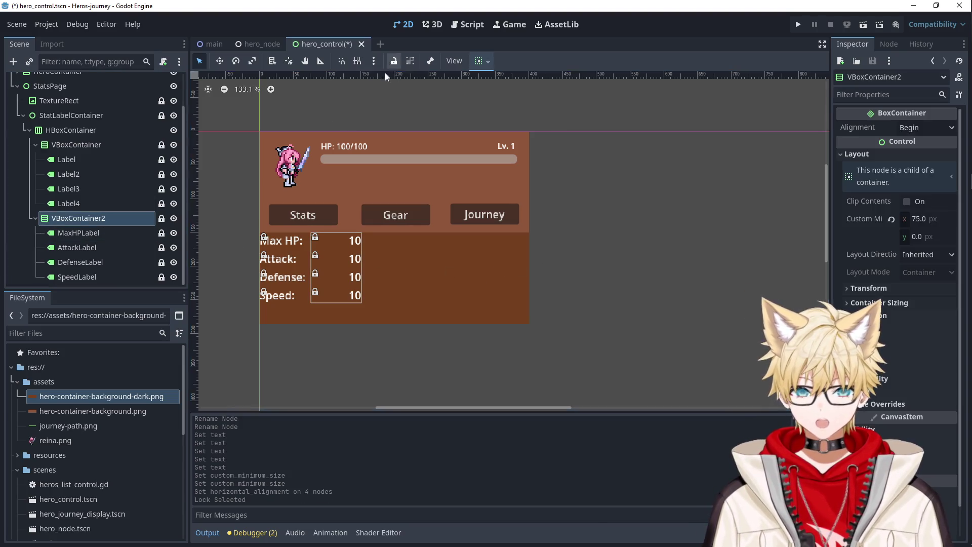
drag(296, 255, 310, 261)
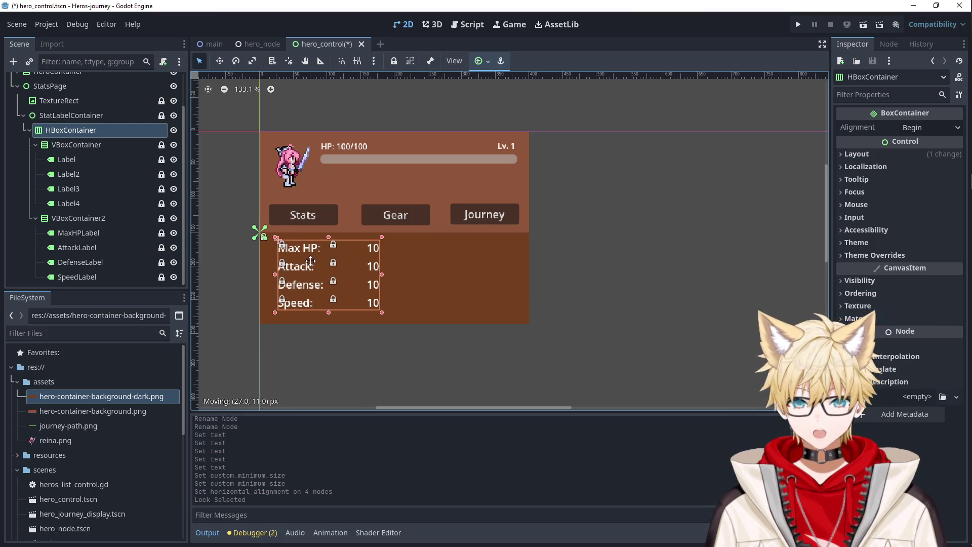
click(603, 281)
click(351, 269)
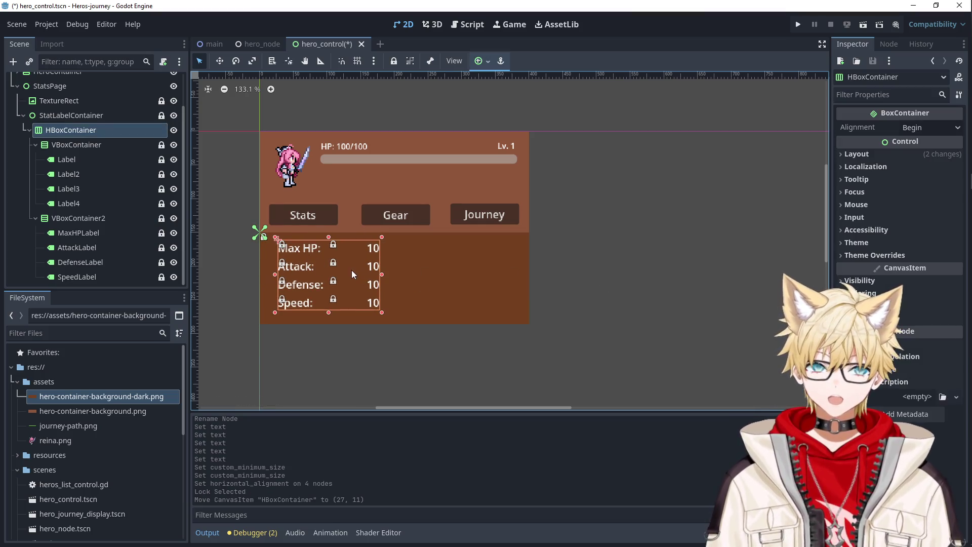
click(342, 350)
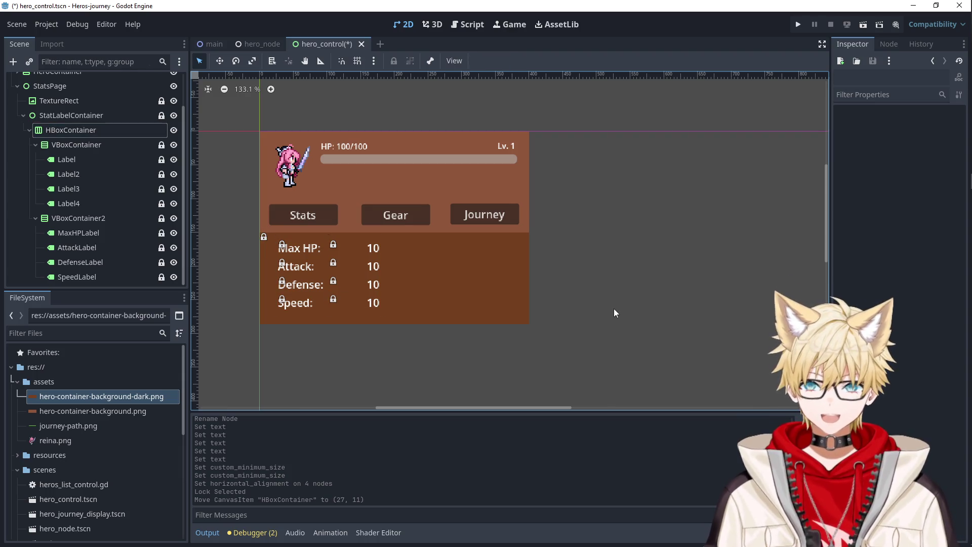
click(314, 277)
scroll(100, 234, up, 2)
scroll(100, 234, up, 1)
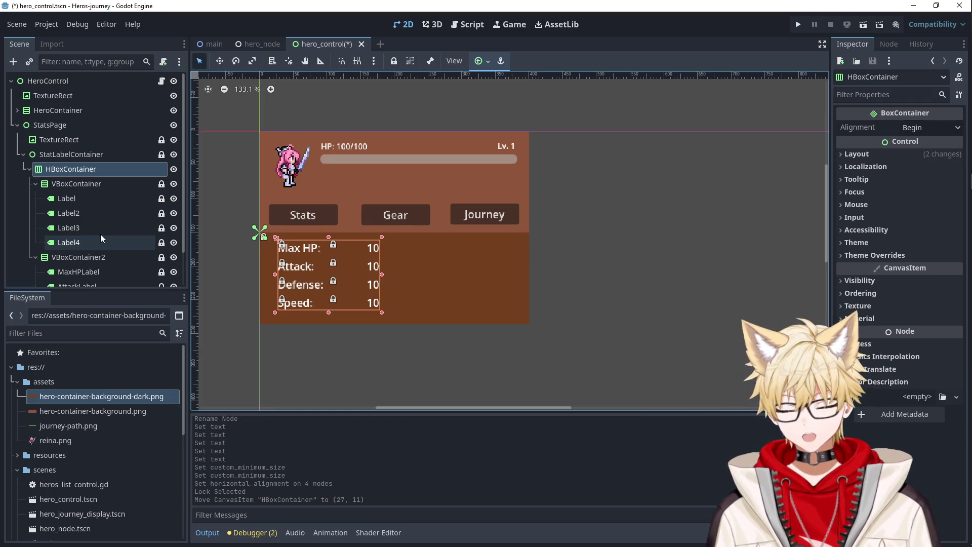
click(744, 326)
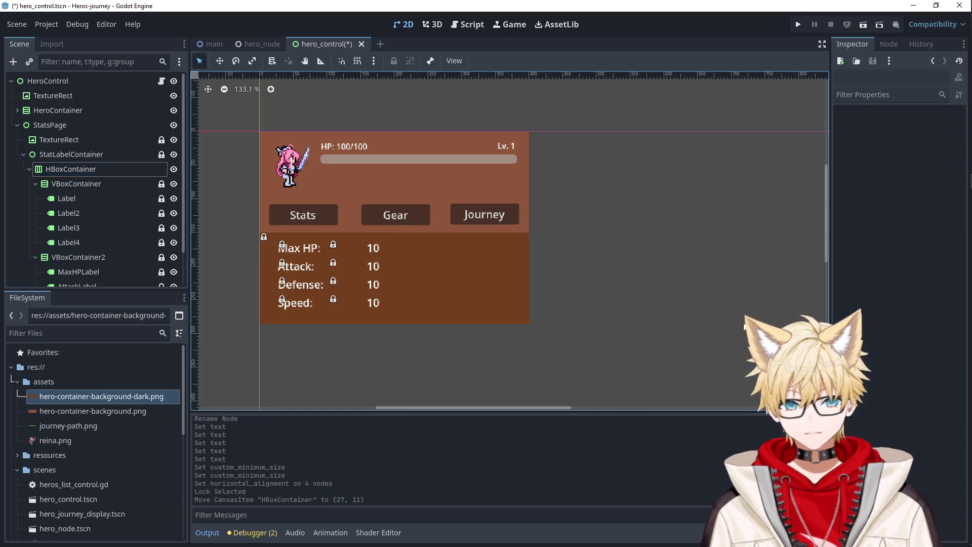
Save and run the game, recruit two heroes to view their stats, then close the preview.
click(797, 25)
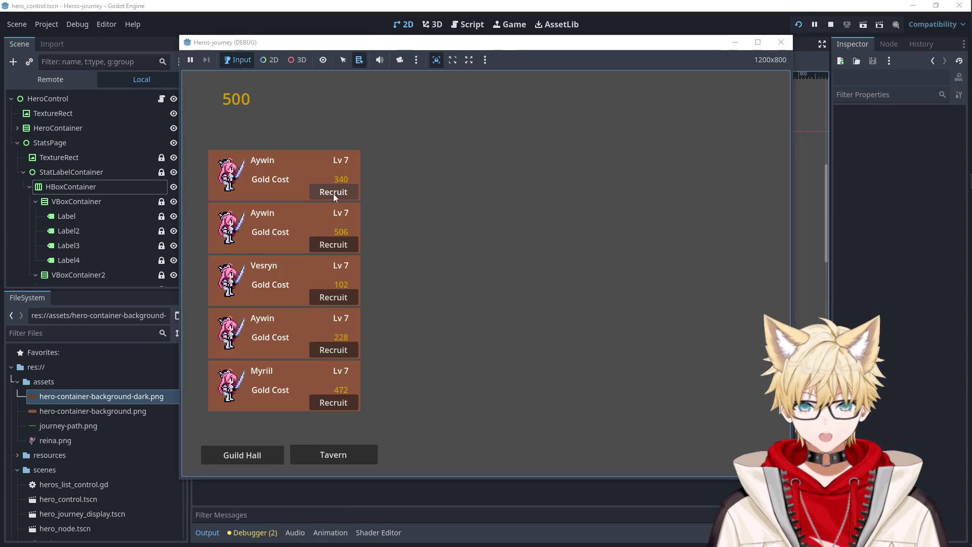
click(333, 194)
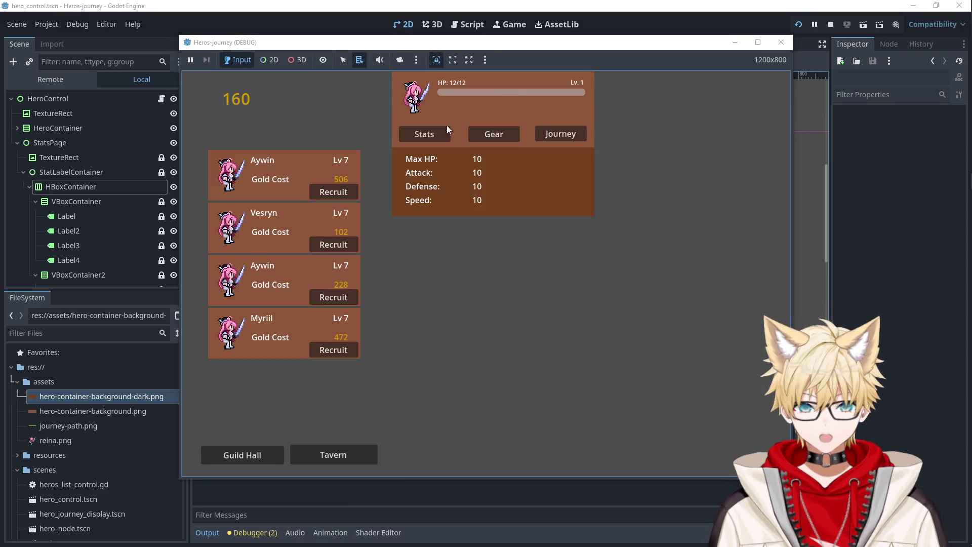
click(333, 245)
click(780, 42)
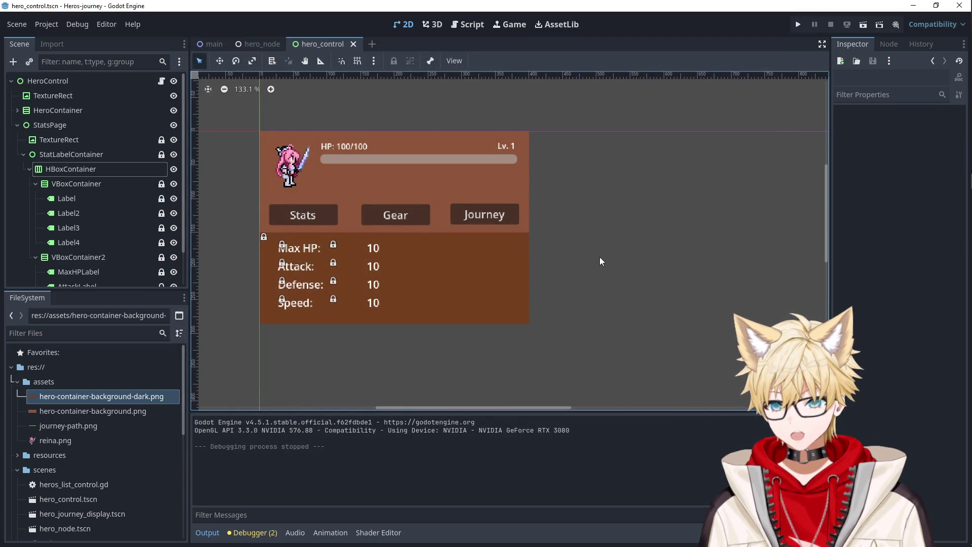
Bring the browser over Godot and check YouTube Studio analytics: 50 concurrent viewers, 176 views.
click(361, 268)
click(573, 266)
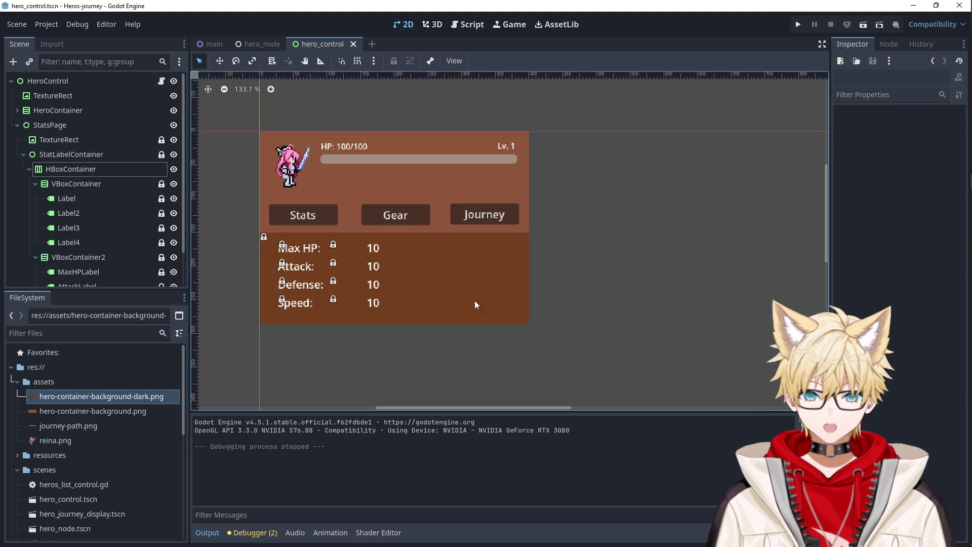
click(356, 268)
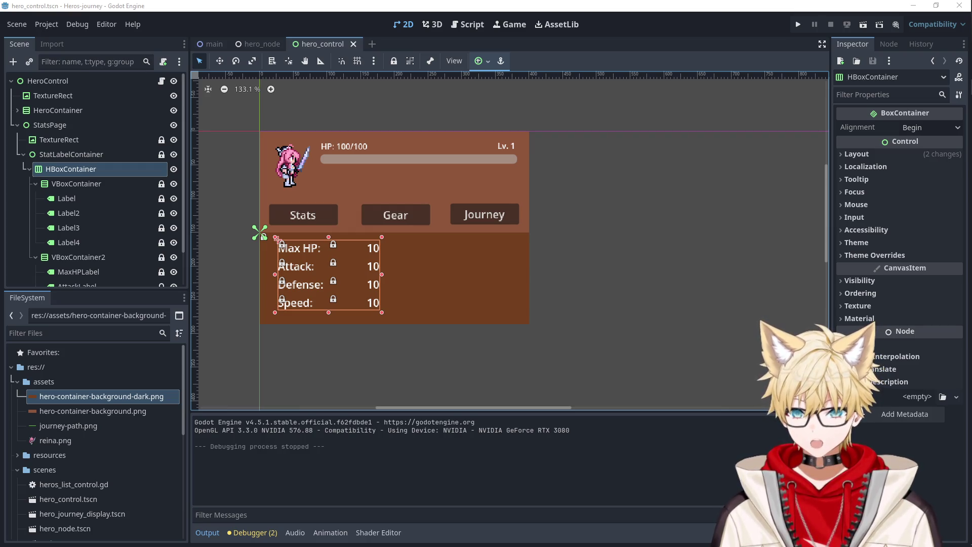
mouse_move(955, 133)
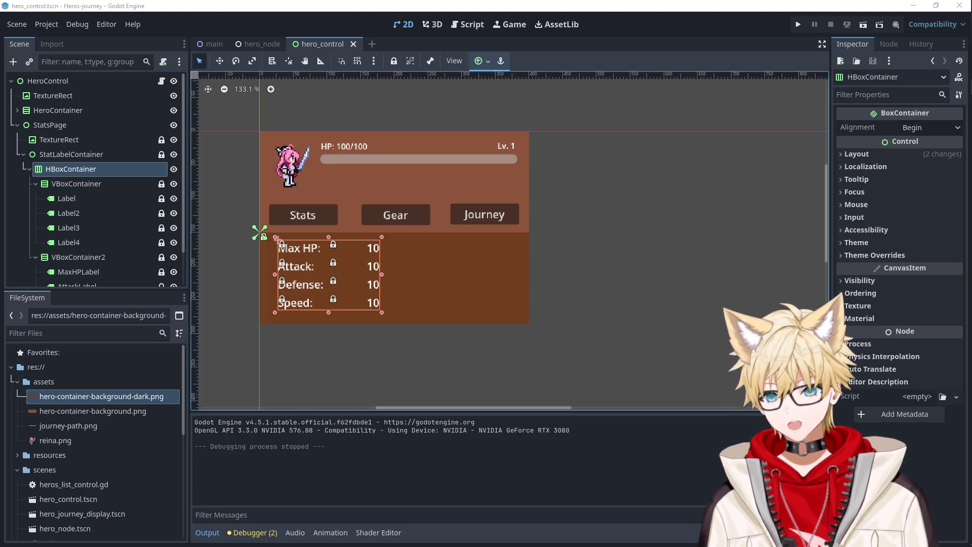
drag(0, 5, 315, 1)
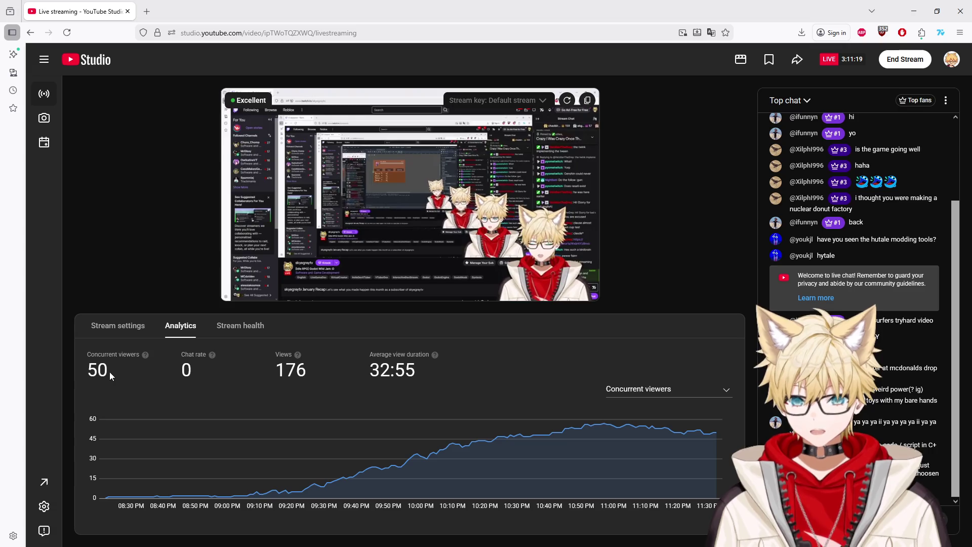
drag(109, 371, 89, 370)
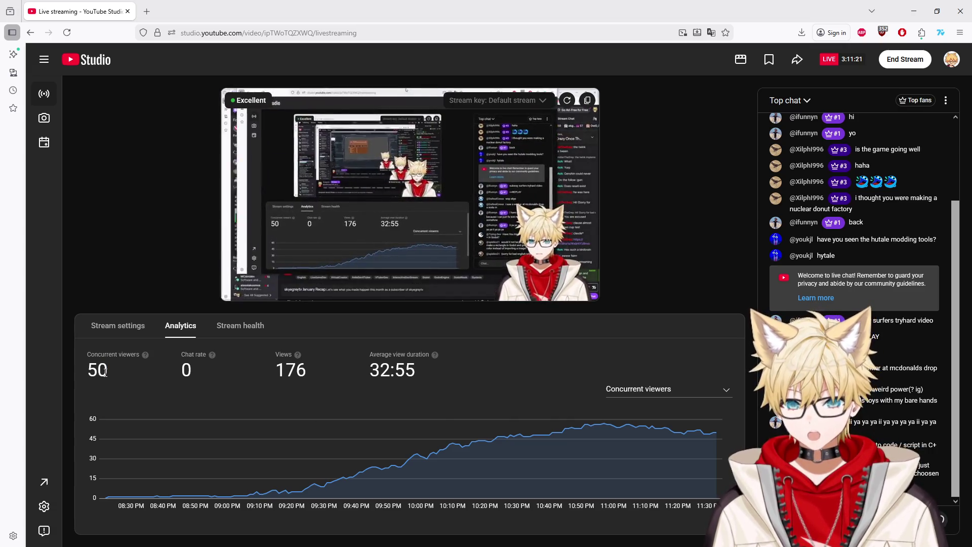
click(140, 372)
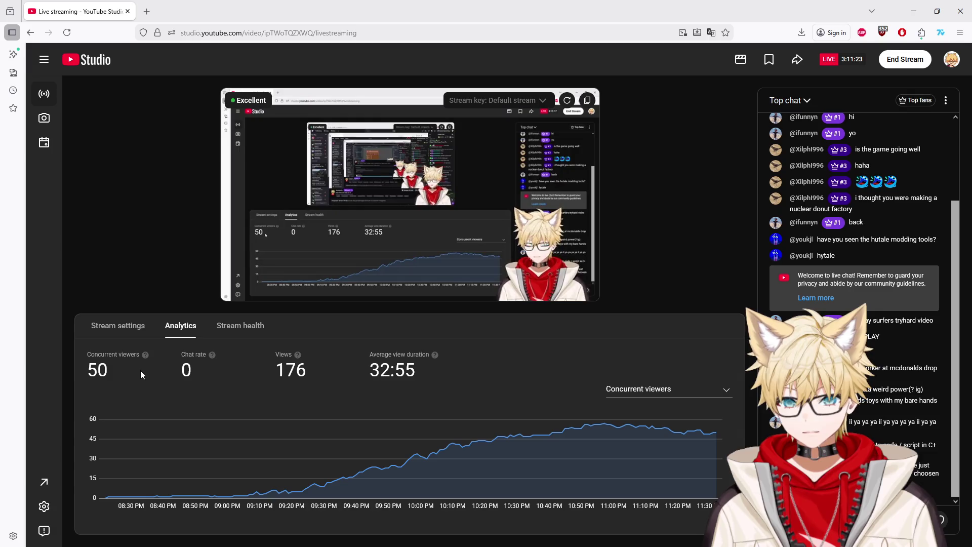
Restore the YouTube Studio window and switch to the Twitch channel page with a 15-viewer raid ready.
drag(396, 16, 385, 54)
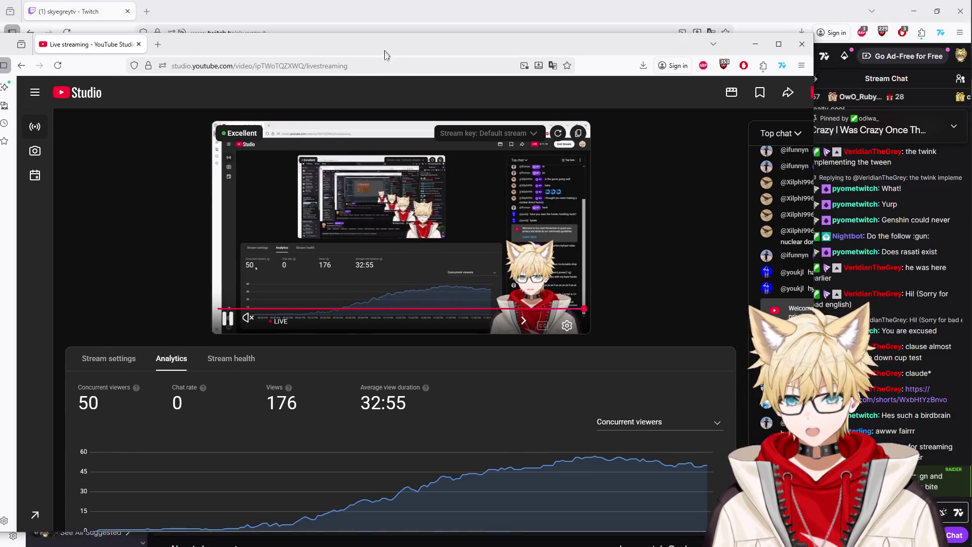
click(242, 318)
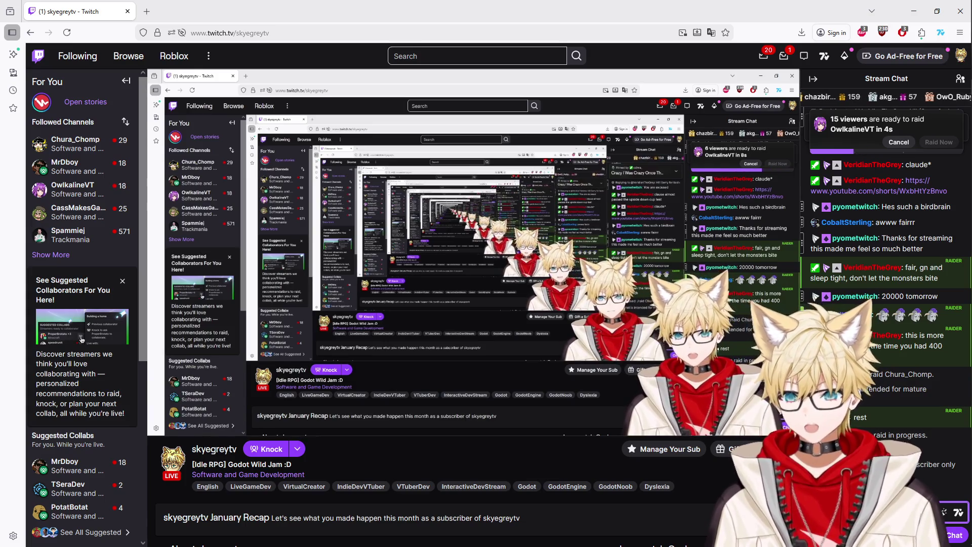
mouse_move(964, 420)
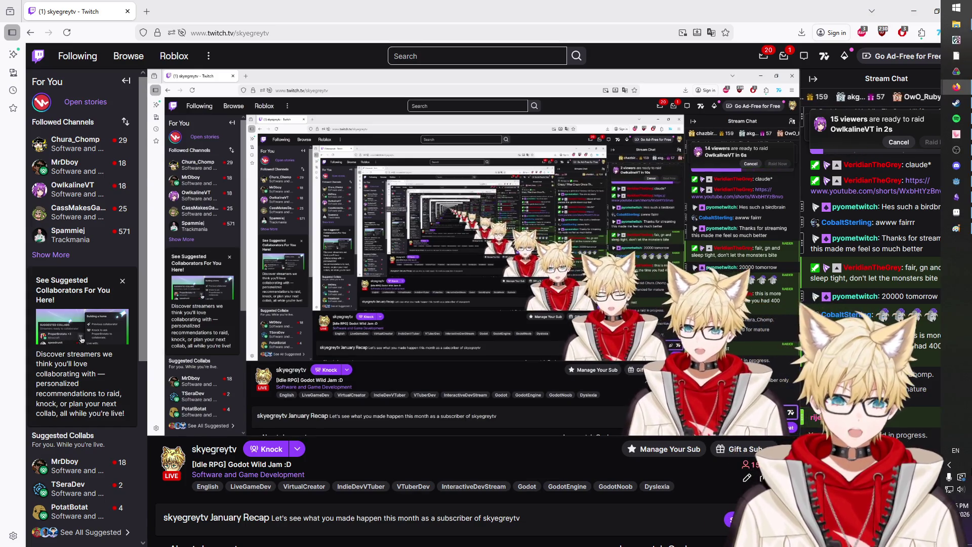